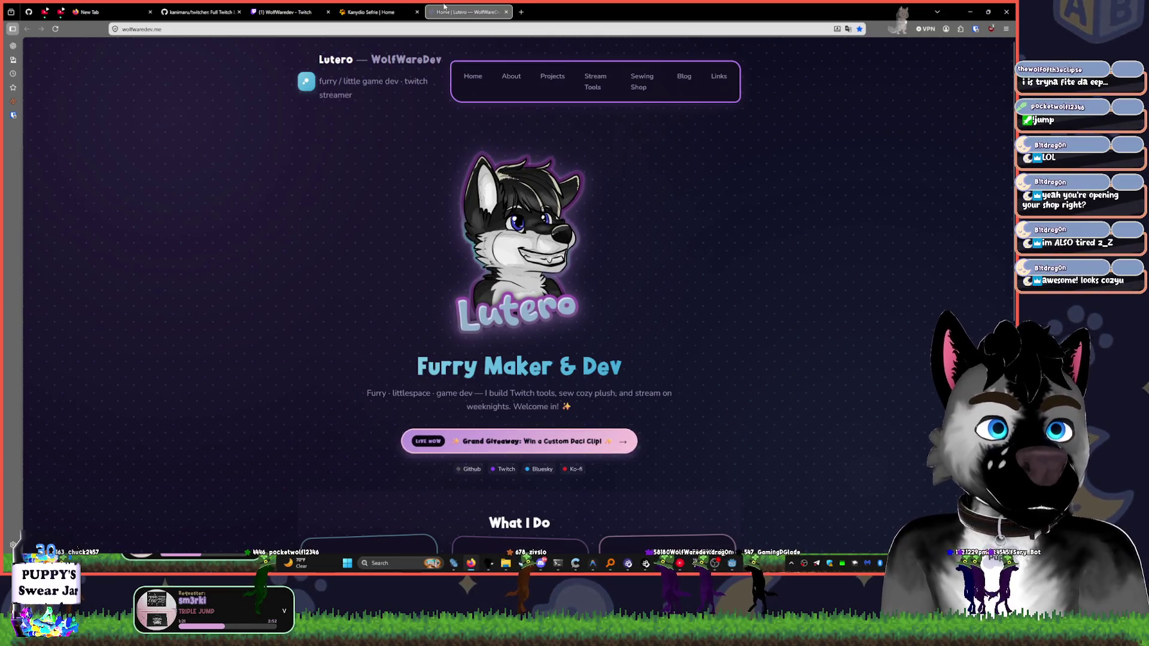
- Switch to the Kanydio Sefrie tab and stop the page's auto-scrolling
{"action": "key", "text": "ctrl+shift+Tab"}
{"action": "middle_click", "coordinate": [828, 349]}
{"action": "left_click", "coordinate": [804, 196]}
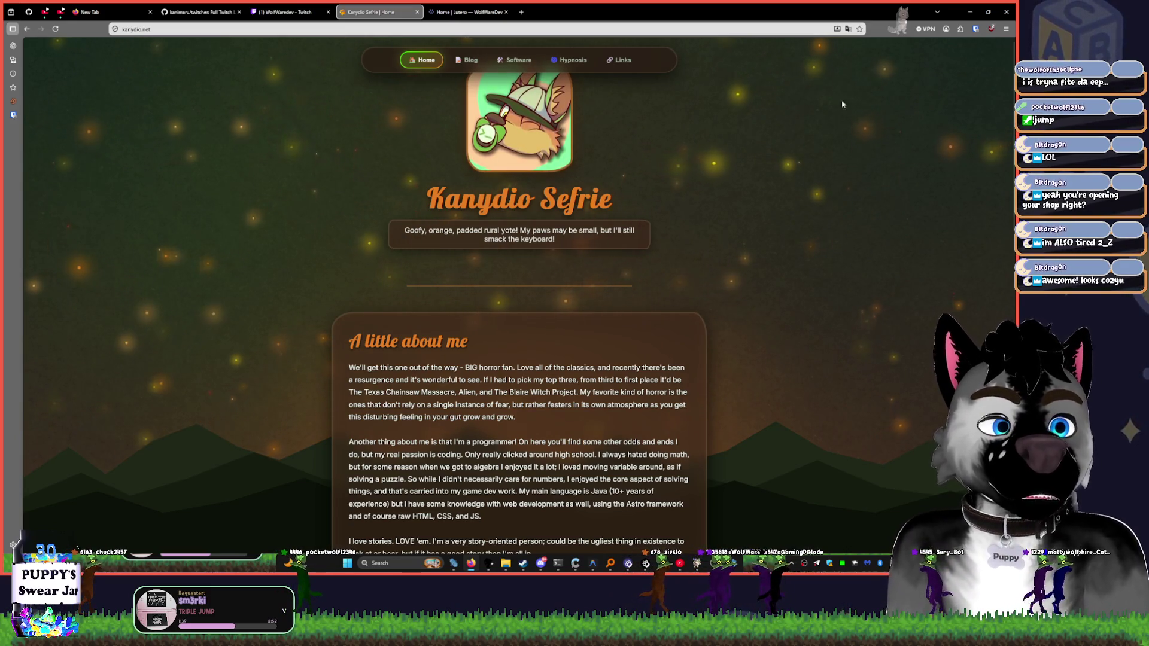
- Read down the home page to the Programmer and Hypnotist cards, then bring up system search
{"action": "scroll", "coordinate": [828, 124], "scroll_direction": "down", "scroll_amount": 5}
{"action": "scroll", "coordinate": [829, 120], "scroll_direction": "down", "scroll_amount": 3}
{"action": "scroll", "coordinate": [832, 119], "scroll_direction": "up", "scroll_amount": 8}
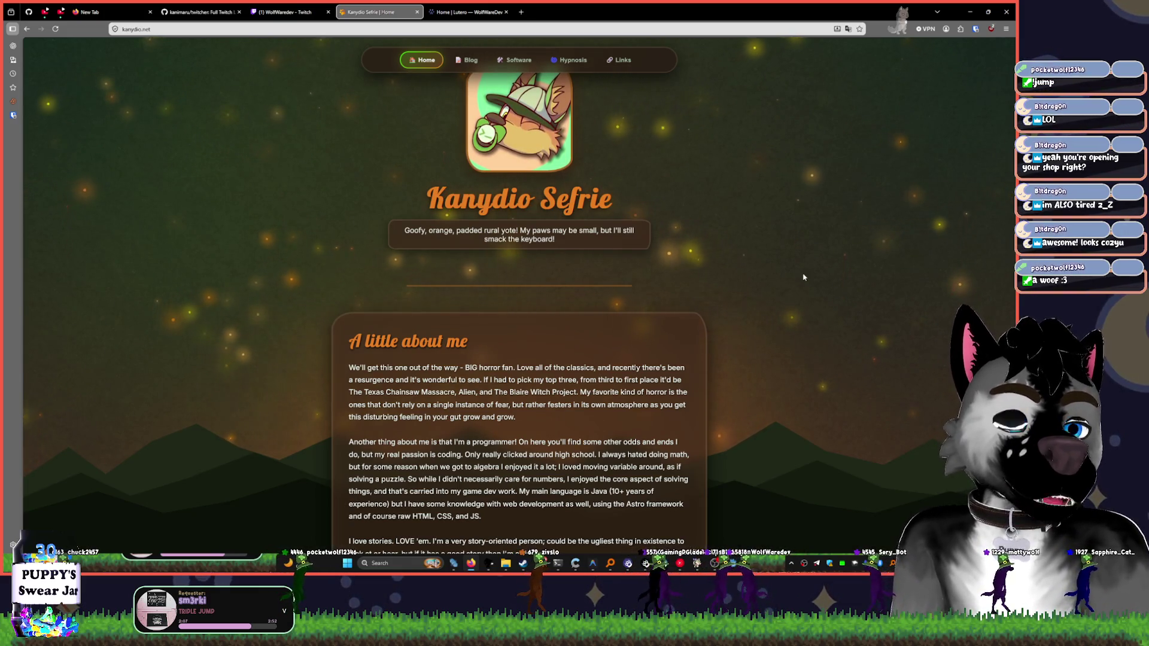
{"action": "scroll", "coordinate": [812, 274], "scroll_direction": "down", "scroll_amount": 3}
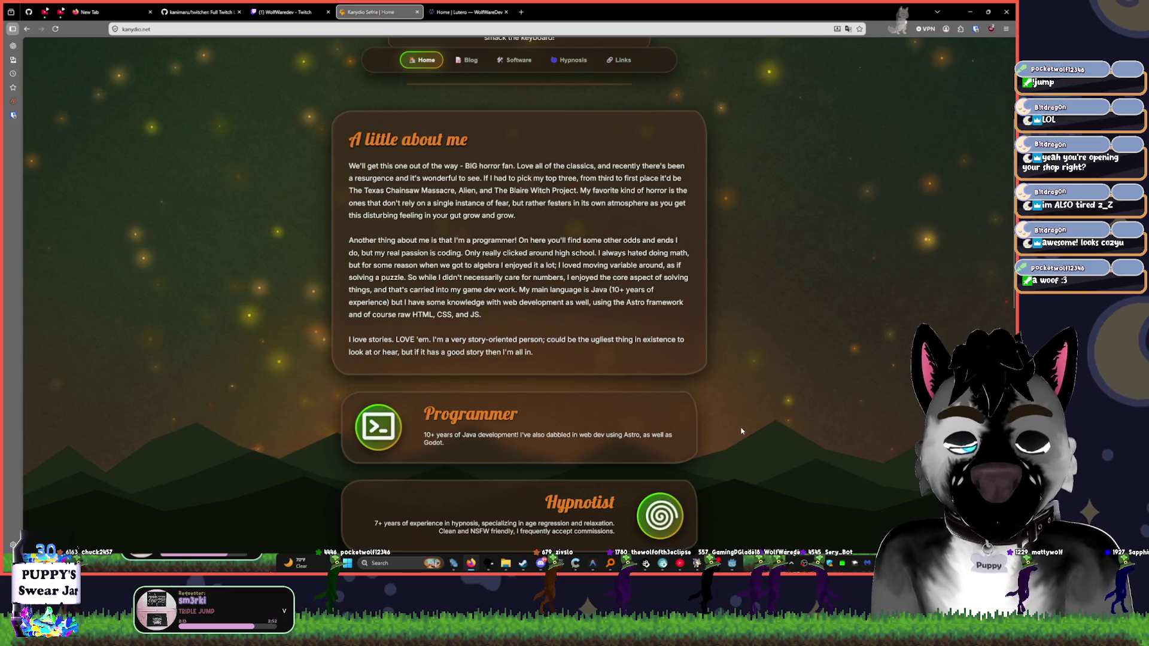
{"action": "key", "text": "super"}
- Launch Visual Studio Code with BackgroundEffects.astro, then return to the Kanydio Sefrie page in Opera
{"action": "type", "text": "code"}
{"action": "key", "text": "Return"}
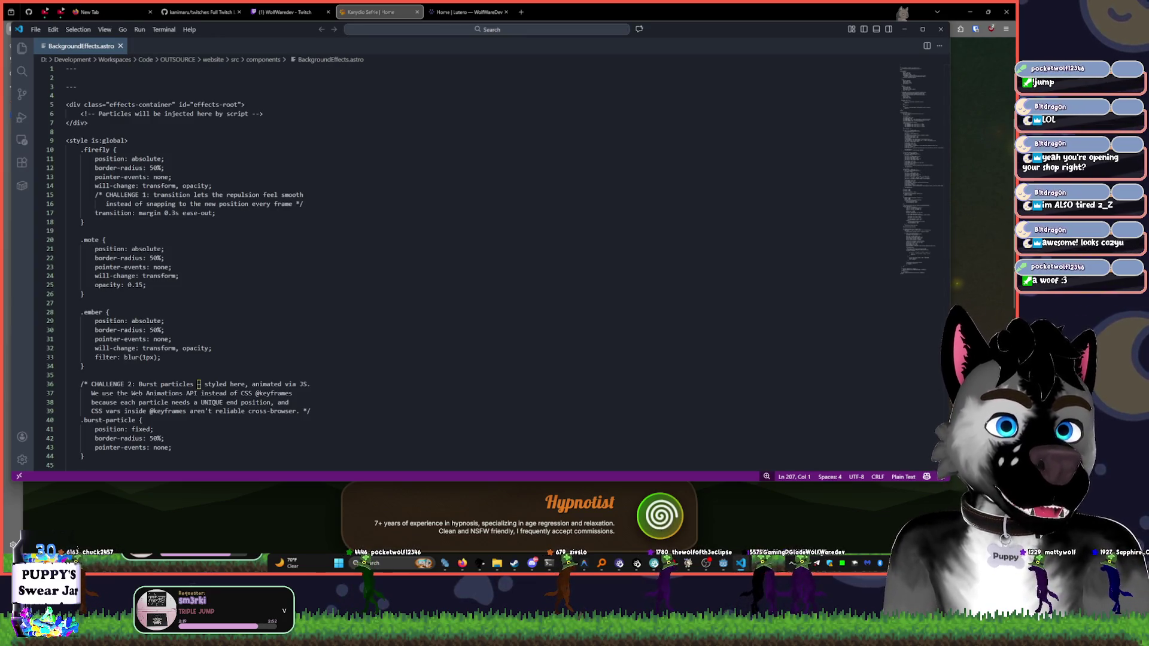
{"action": "key", "text": "alt+Tab"}
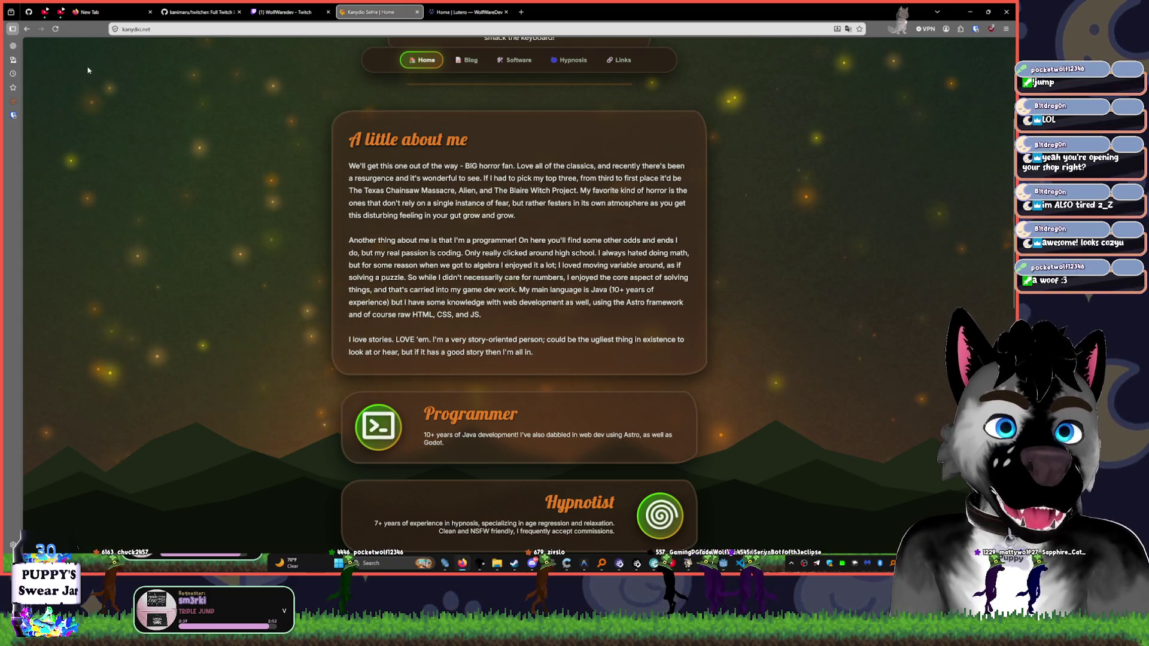
{"action": "scroll", "coordinate": [296, 381], "scroll_direction": "down", "scroll_amount": 1}
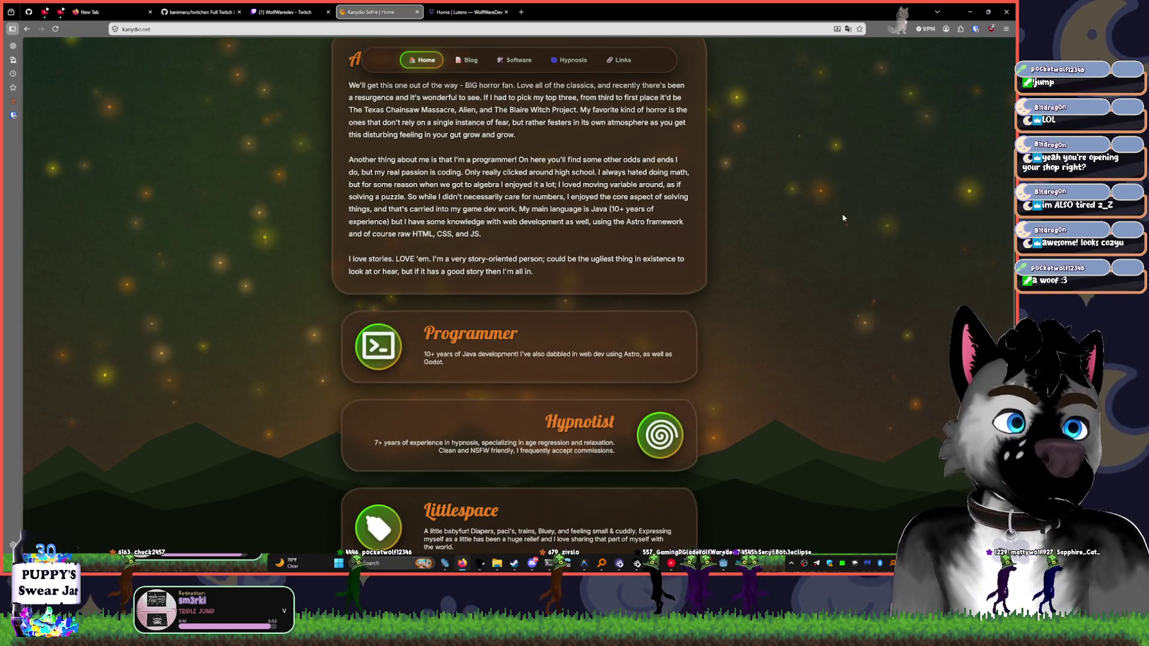
- Scroll down to the Commission Status card, then switch to the Godot editor
{"action": "scroll", "coordinate": [746, 398], "scroll_direction": "down", "scroll_amount": 3}
{"action": "scroll", "coordinate": [747, 398], "scroll_direction": "down", "scroll_amount": 6}
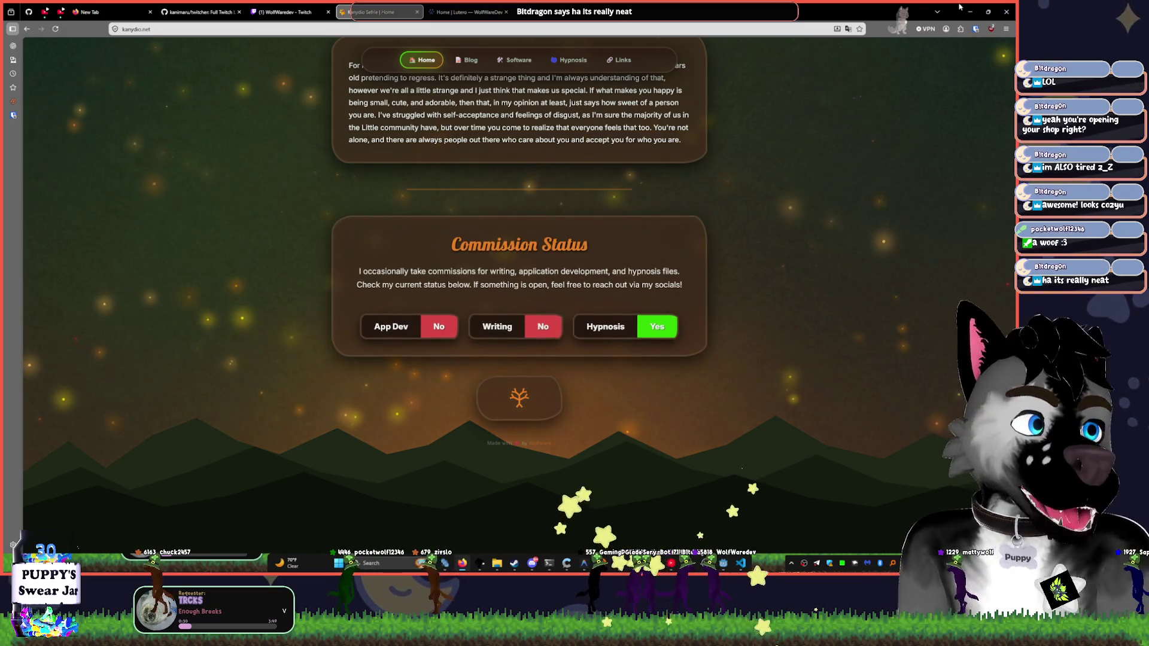
{"action": "key", "text": "alt+Tab"}
{"action": "key", "text": "alt+Tab"}
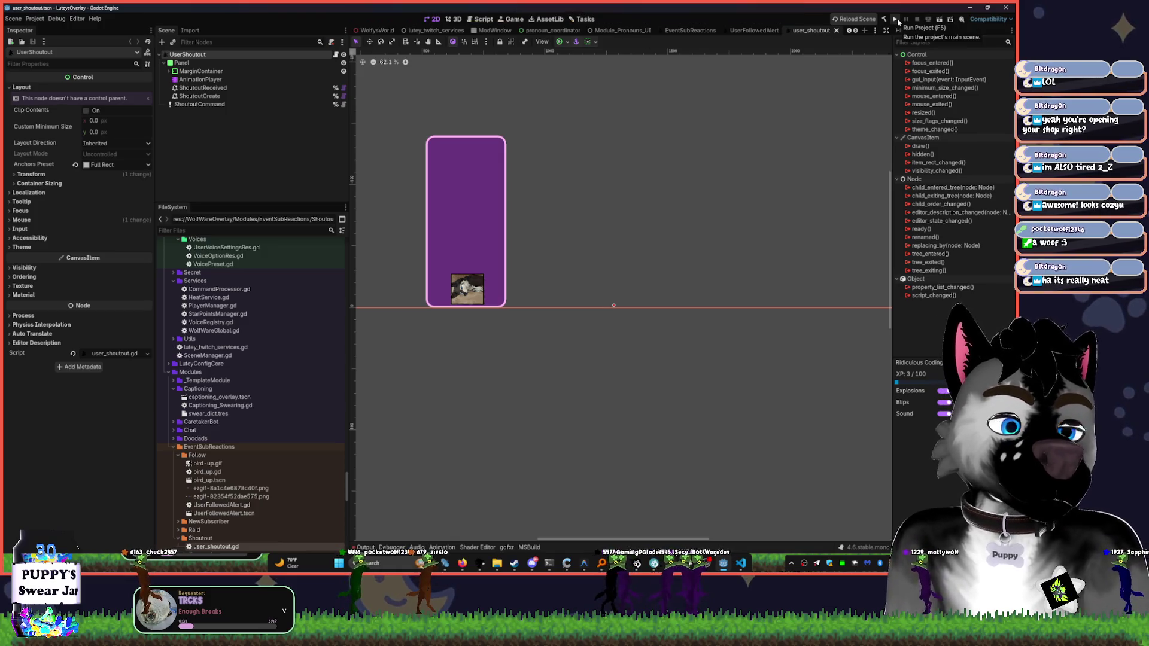
- Open ColorConstants.gd from the FileSystem dock in the script editor
{"action": "scroll", "coordinate": [757, 285], "scroll_direction": "down", "scroll_amount": 5}
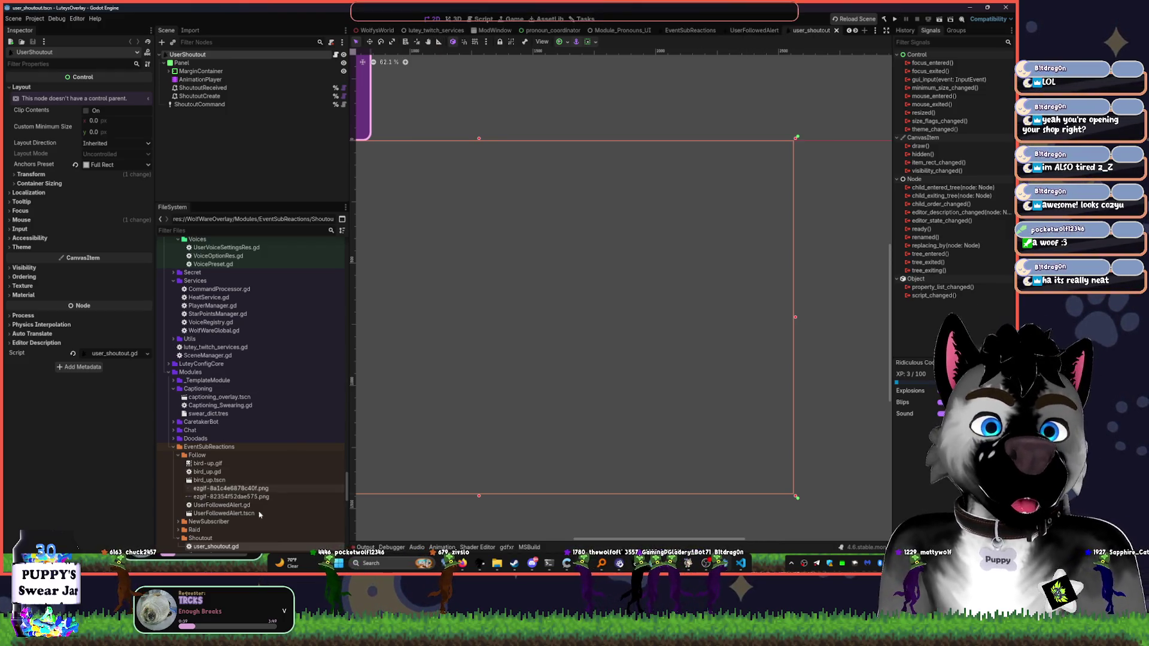
{"action": "scroll", "coordinate": [244, 508], "scroll_direction": "down", "scroll_amount": 10}
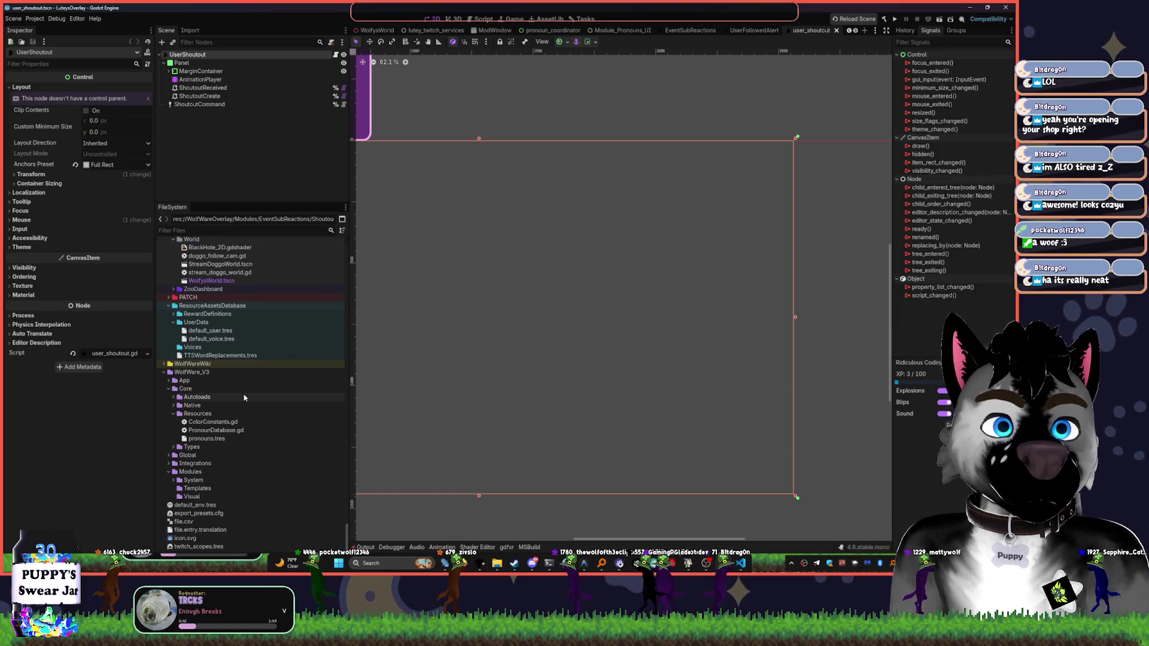
{"action": "double_click", "coordinate": [229, 424]}
- Inspect the GRAD_VOID_SAPPHIRE and COLOR_EMERALD constants, then return to the 2D view
{"action": "scroll", "coordinate": [720, 233], "scroll_direction": "down", "scroll_amount": 5}
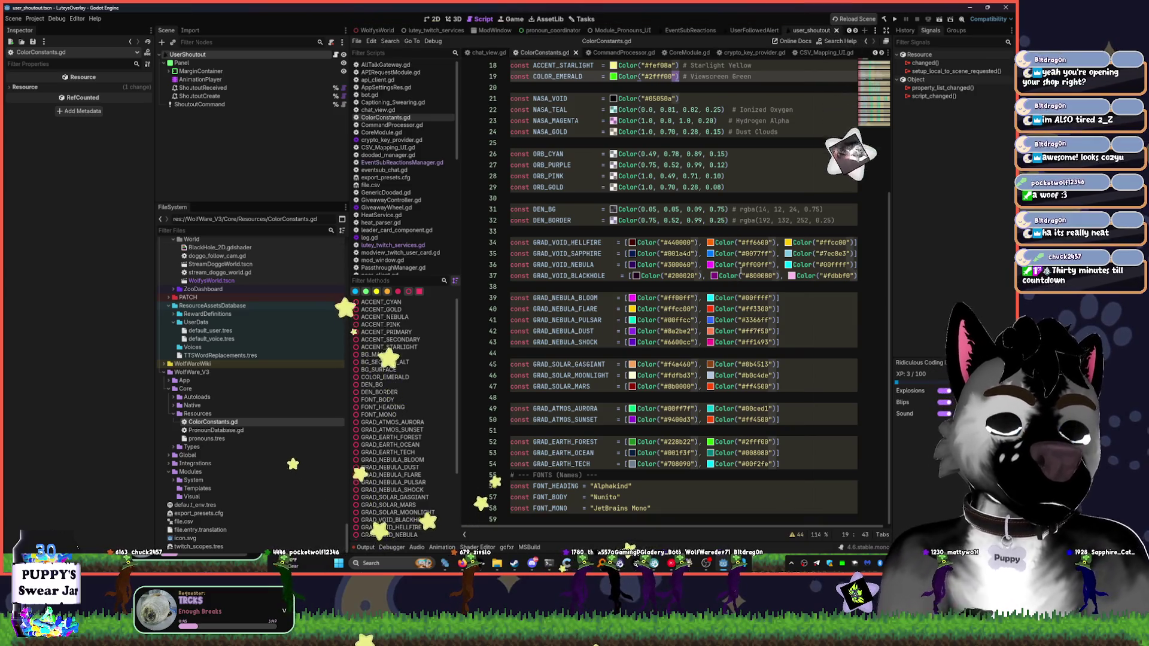
{"action": "left_click", "coordinate": [742, 264]}
{"action": "scroll", "coordinate": [742, 263], "scroll_direction": "up", "scroll_amount": 6}
{"action": "left_click", "coordinate": [732, 264]}
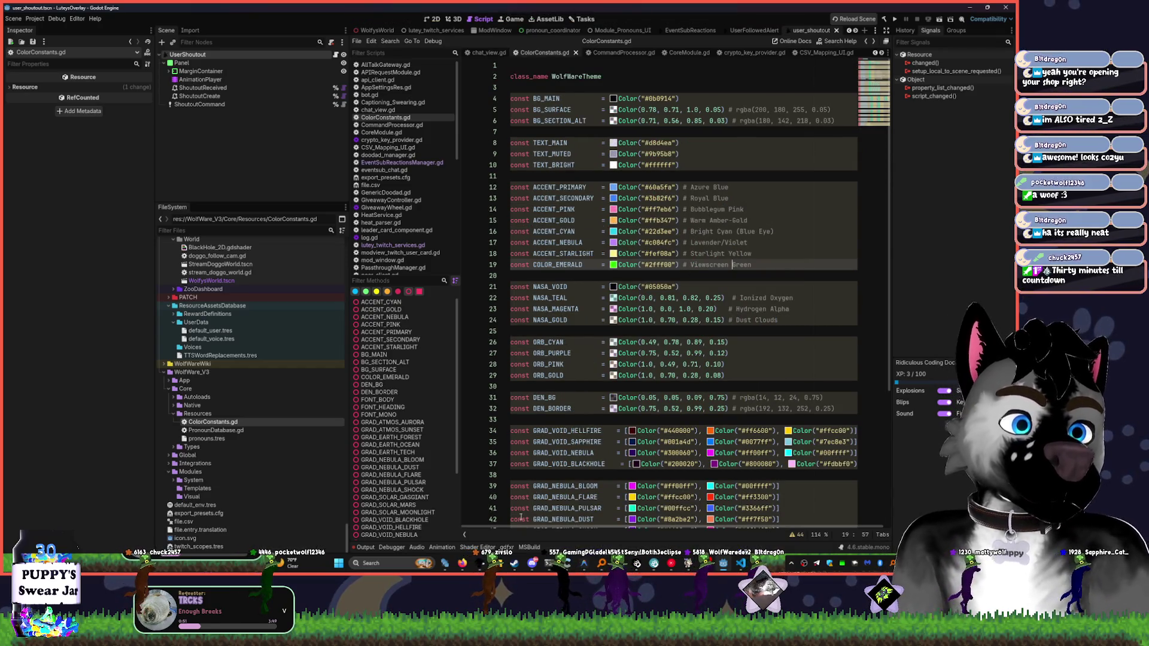
{"action": "key", "text": "Home"}
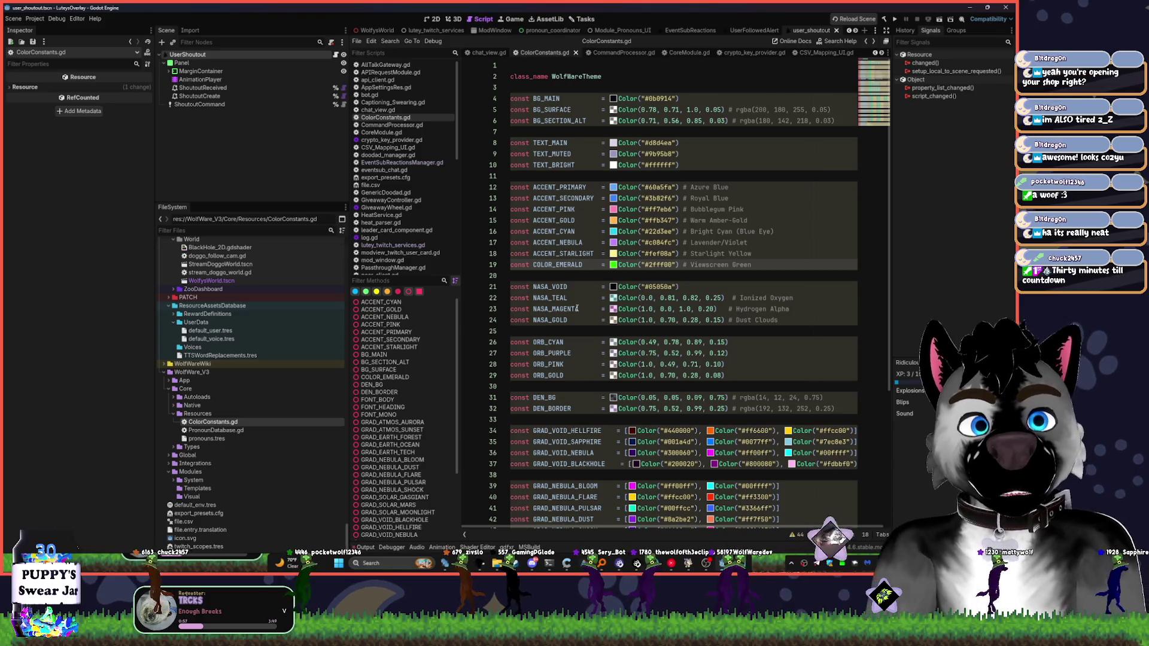
{"action": "left_click", "coordinate": [437, 20]}
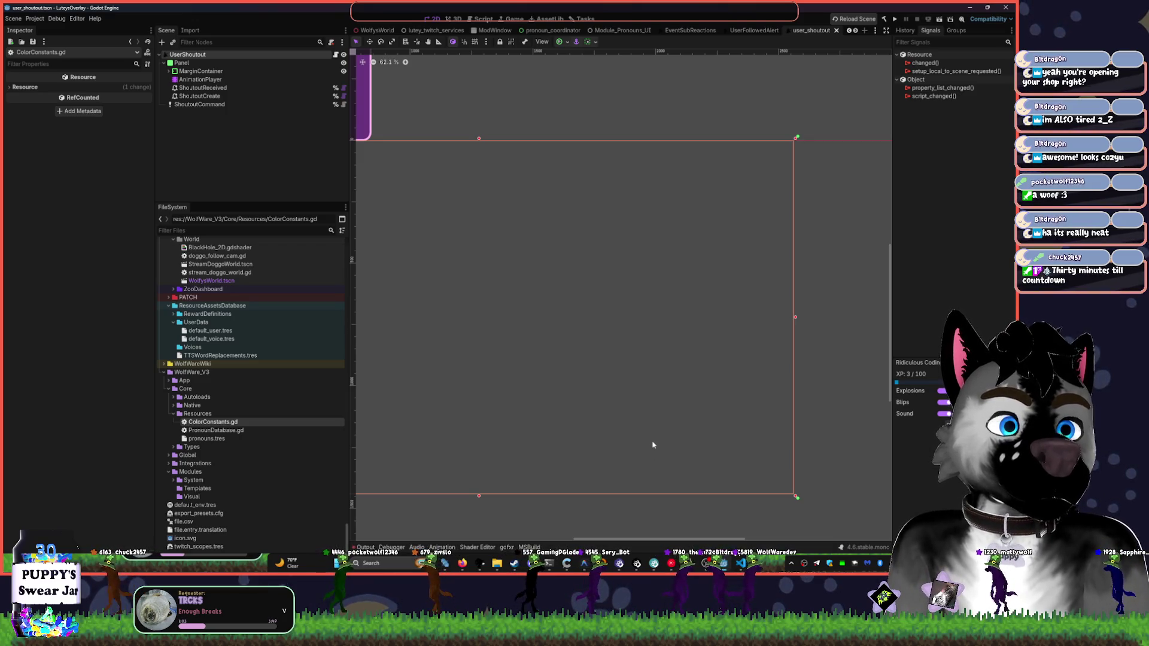
- Collapse Core, expand Modules > VoiceCommandModule, and open VoiceCommandModule.gd
{"action": "left_click", "coordinate": [168, 372]}
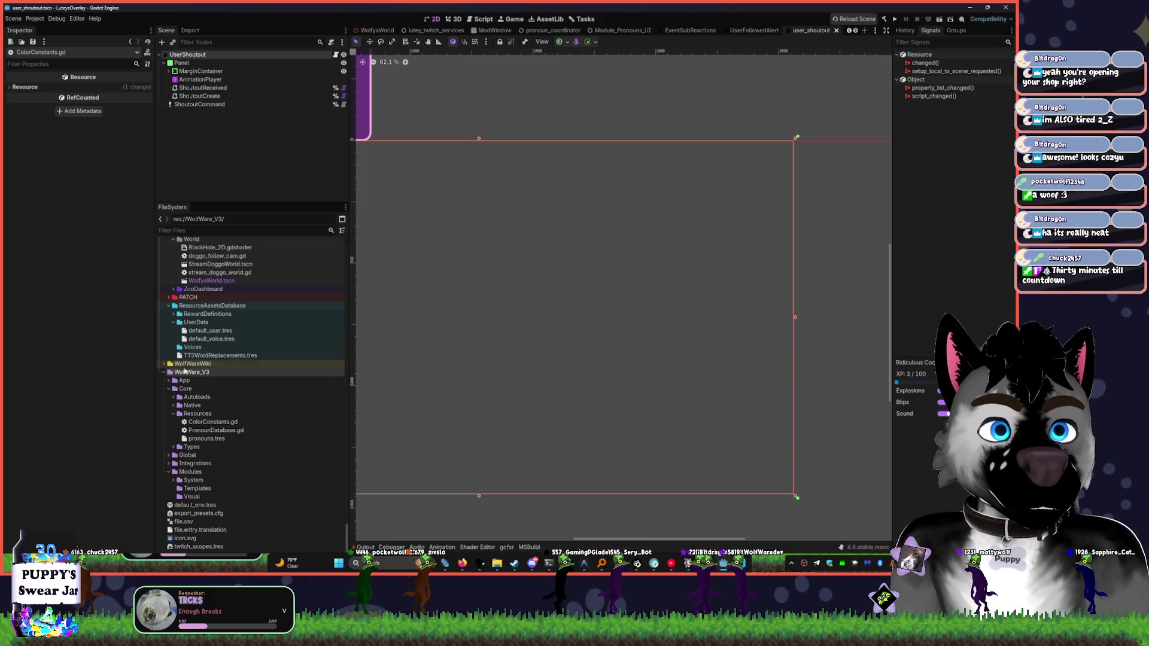
{"action": "left_click", "coordinate": [168, 388]}
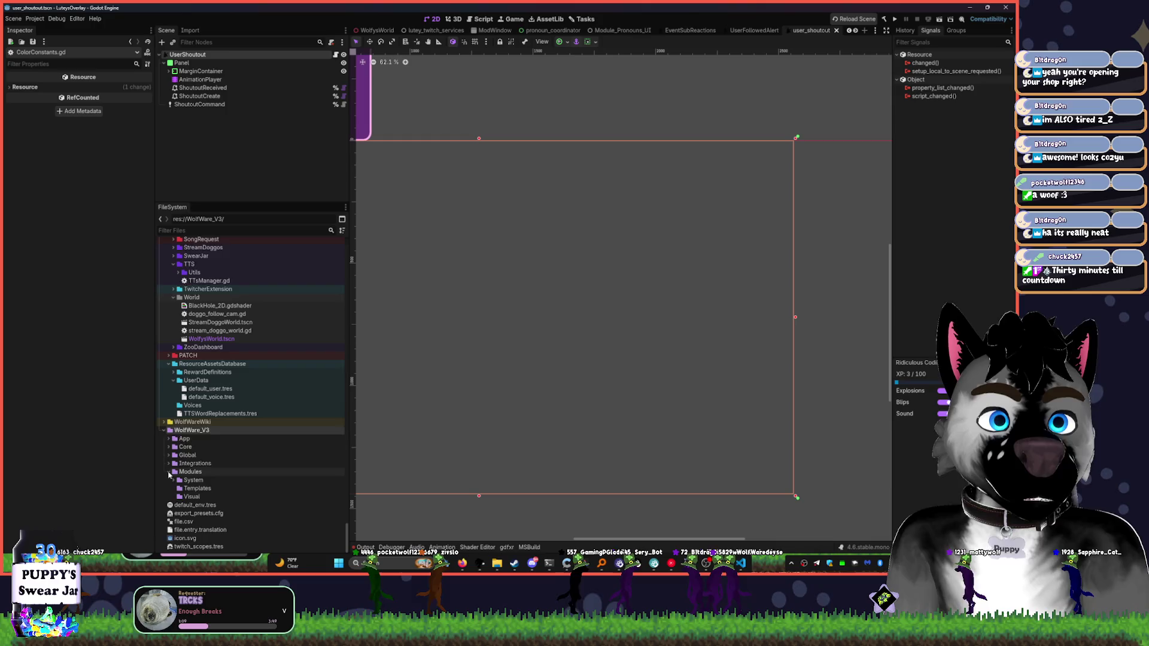
{"action": "left_click", "coordinate": [168, 473]}
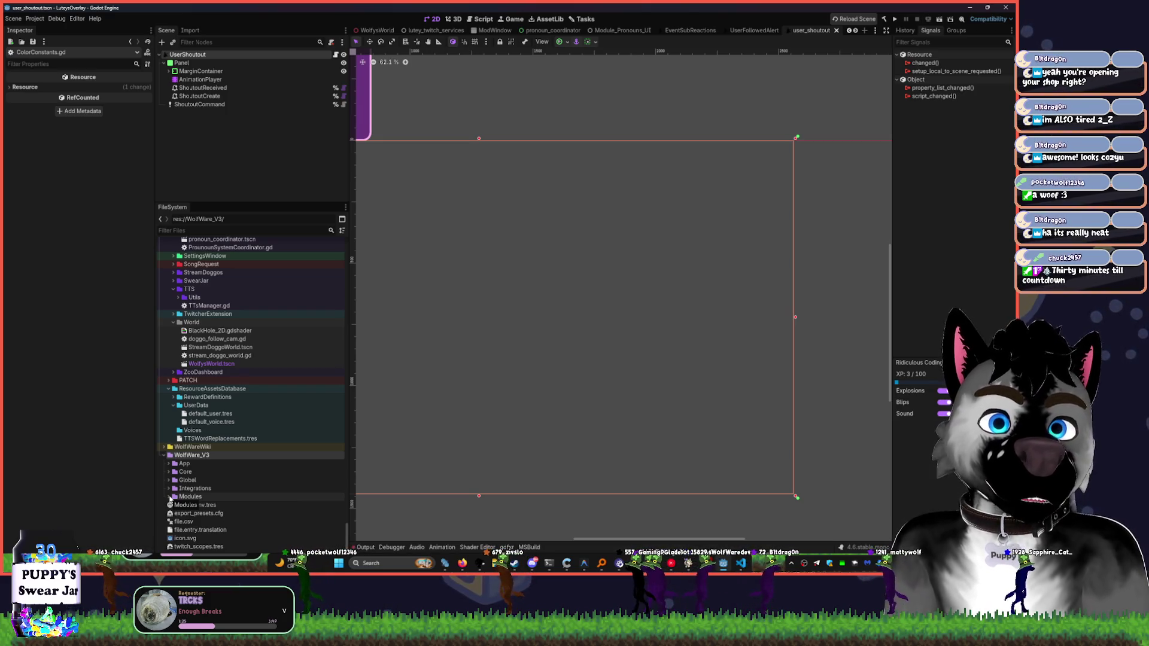
{"action": "left_click", "coordinate": [169, 497]}
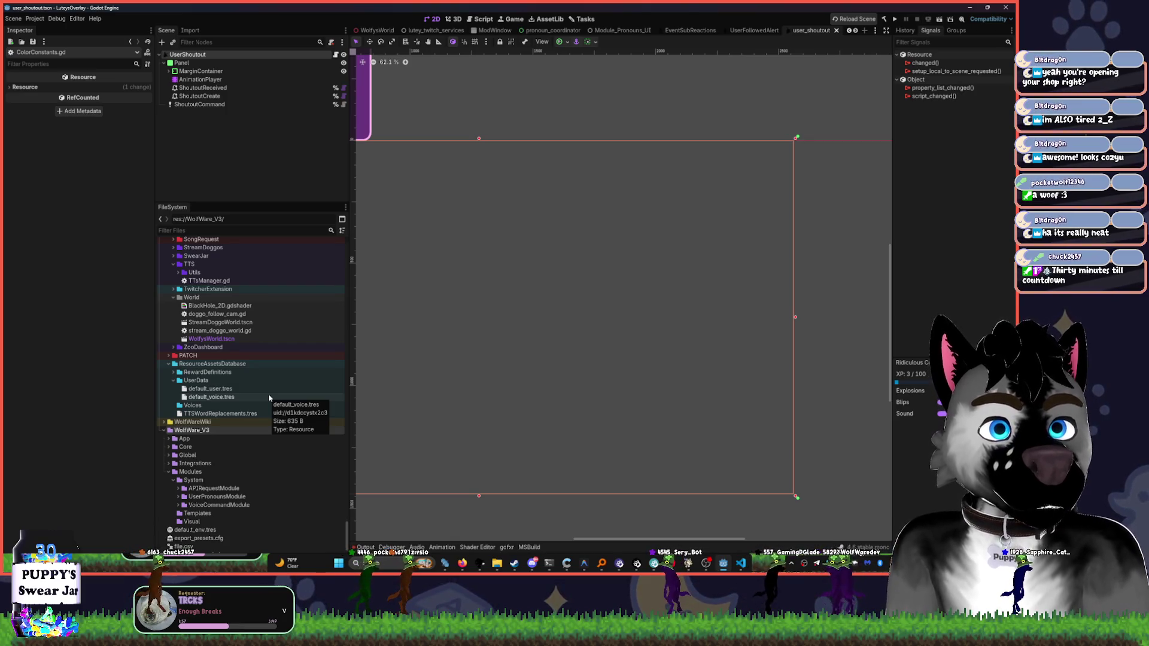
{"action": "scroll", "coordinate": [280, 461], "scroll_direction": "down", "scroll_amount": 2}
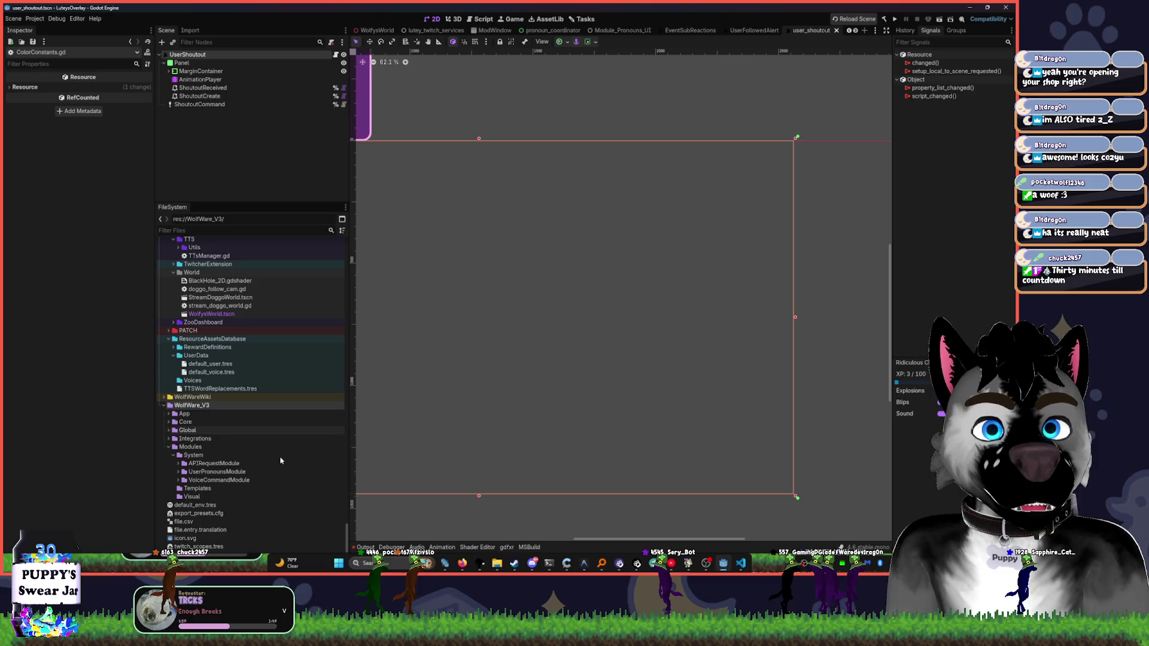
{"action": "left_click", "coordinate": [179, 480]}
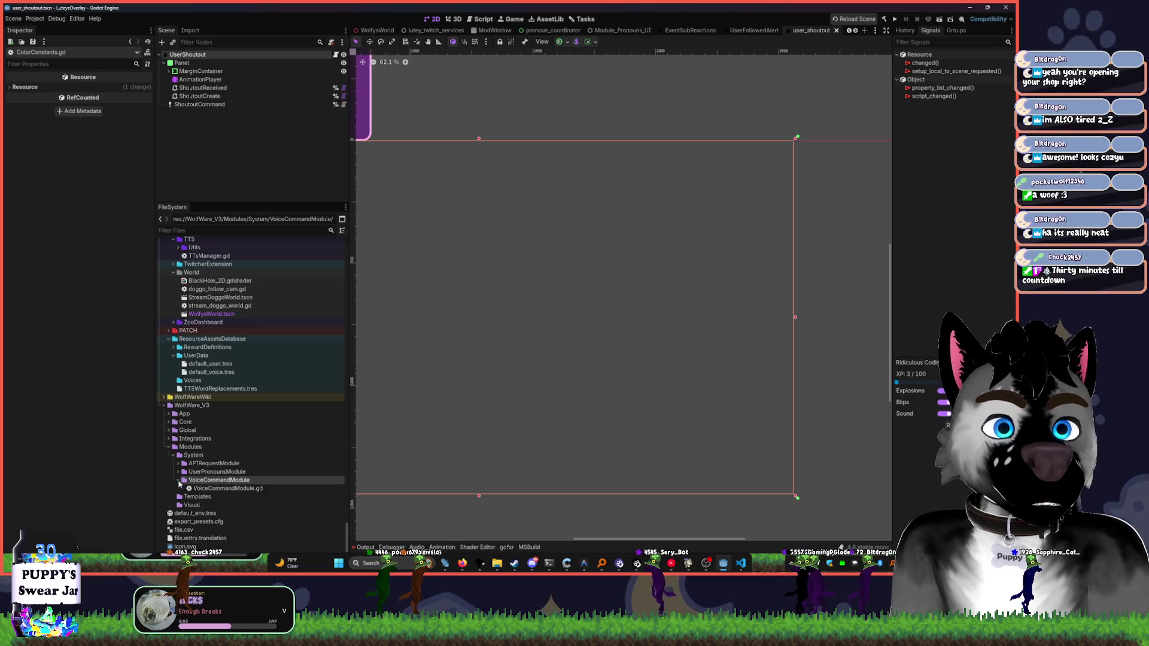
{"action": "double_click", "coordinate": [227, 488]}
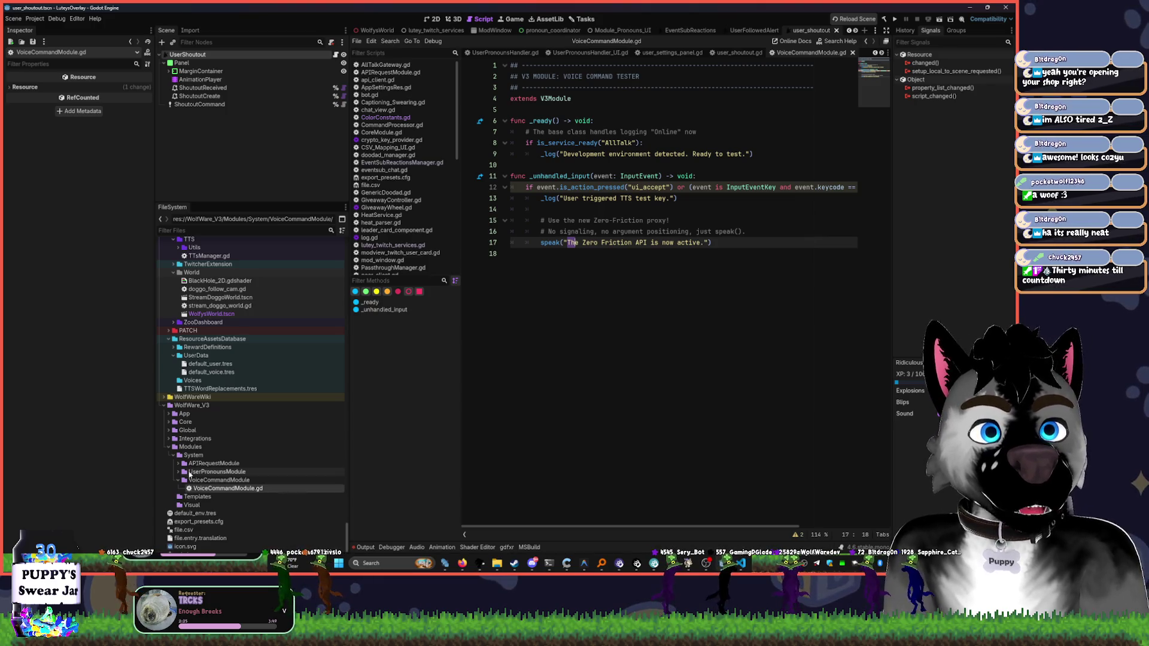
- Expand UserPronounsModule and open UserPronounsHandler.gd, placing the caret at the script's end
{"action": "left_click", "coordinate": [178, 473]}
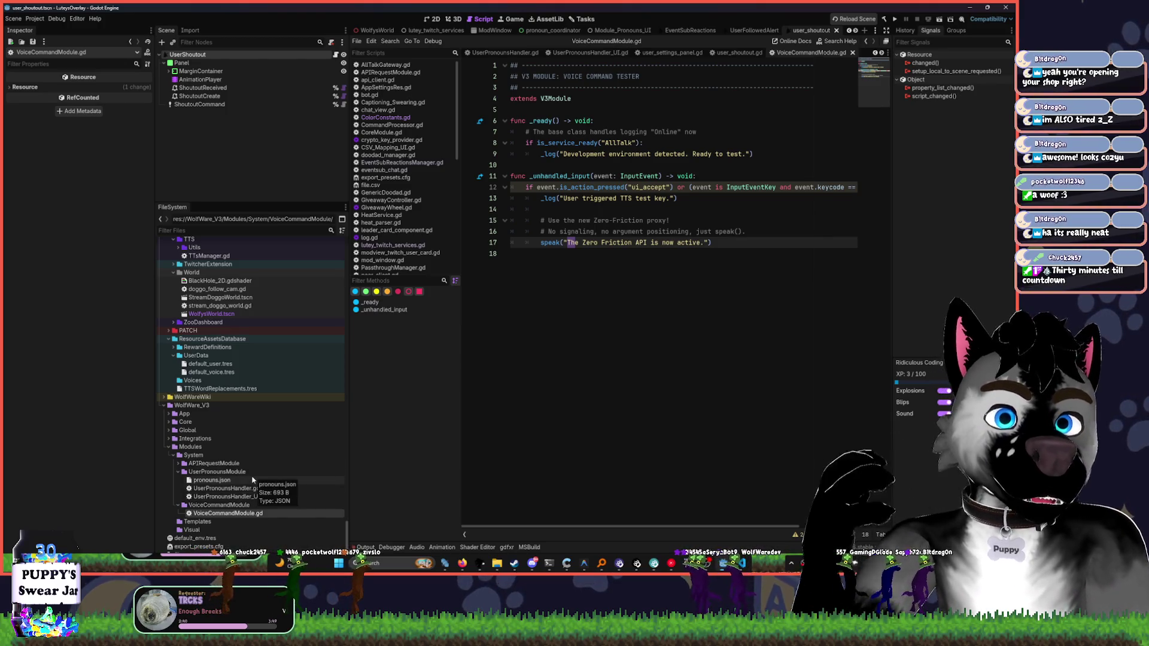
{"action": "left_click", "coordinate": [256, 489]}
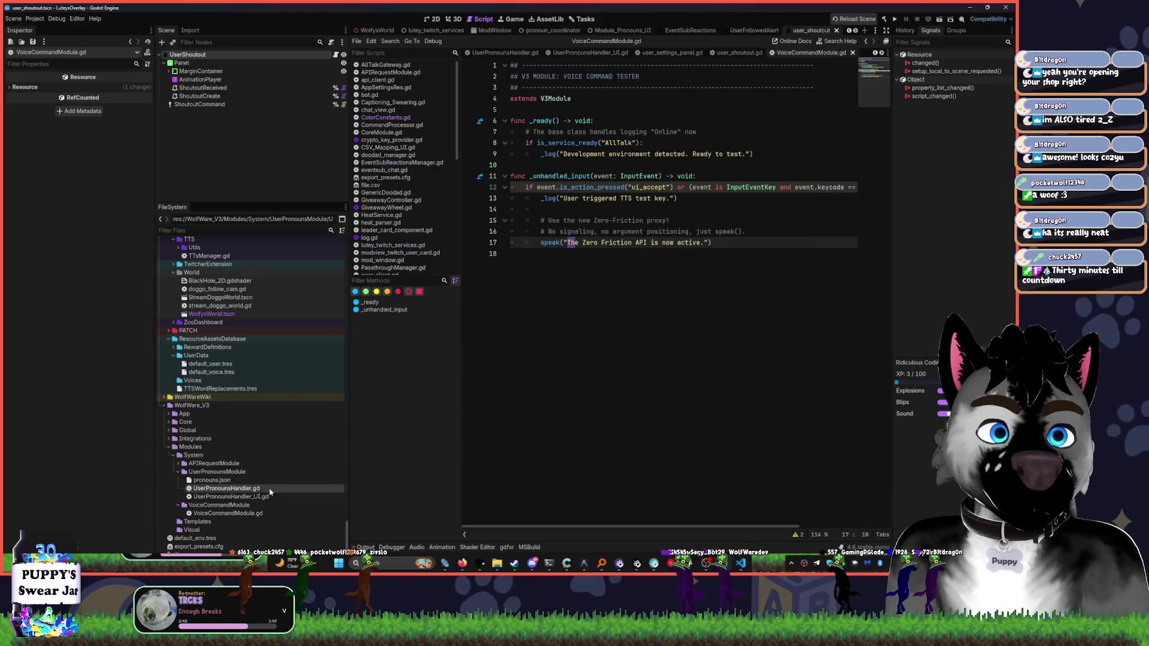
{"action": "double_click", "coordinate": [257, 489]}
{"action": "left_click", "coordinate": [643, 352]}
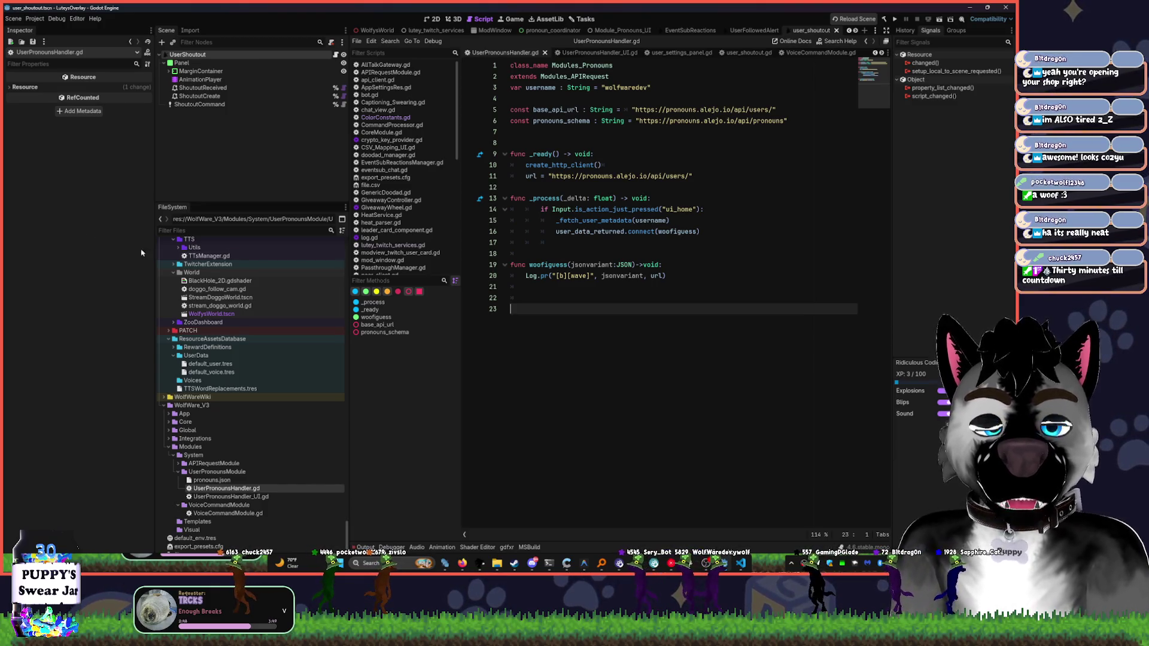
- Open a blank new tab in the browser and return to Godot
{"action": "left_click", "coordinate": [464, 565]}
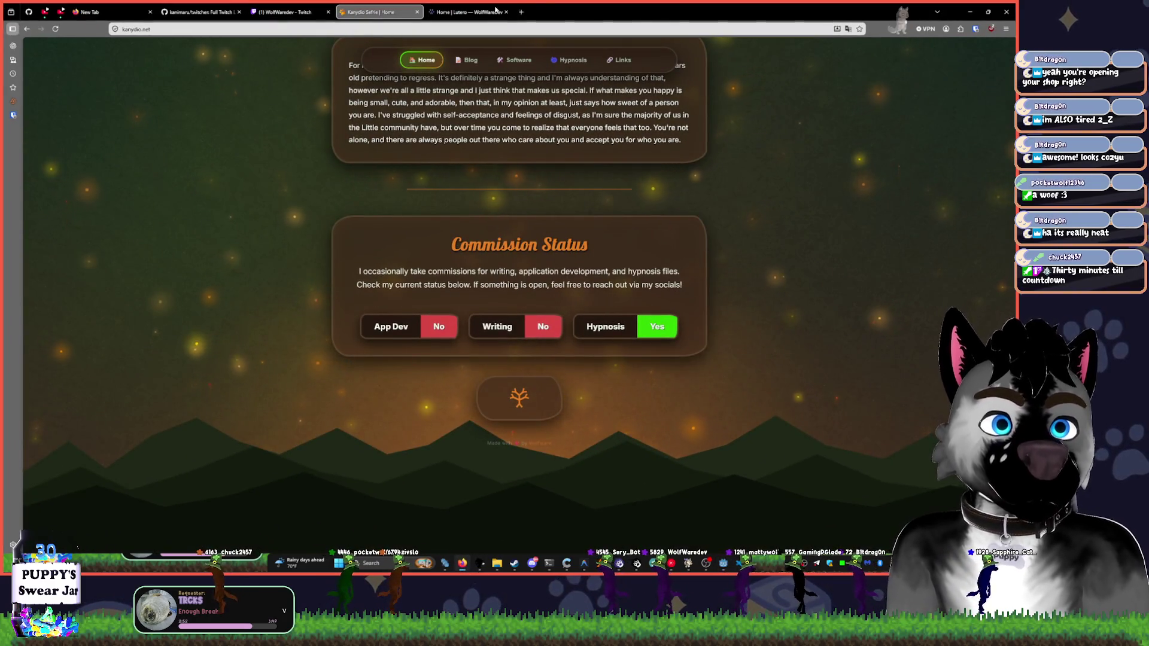
{"action": "left_click", "coordinate": [523, 10]}
{"action": "key", "text": "alt+Tab"}
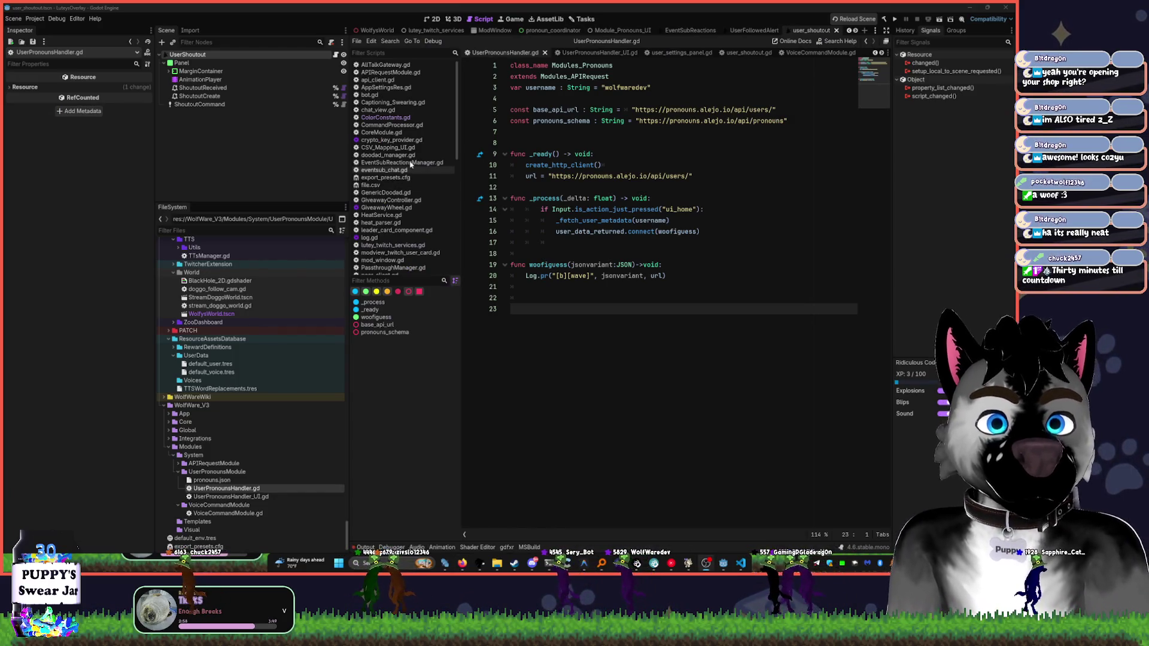
- Place the caret at the end of line 15, then switch to the pronoun_coordinator and ModWindow scenes
{"action": "left_click", "coordinate": [669, 221]}
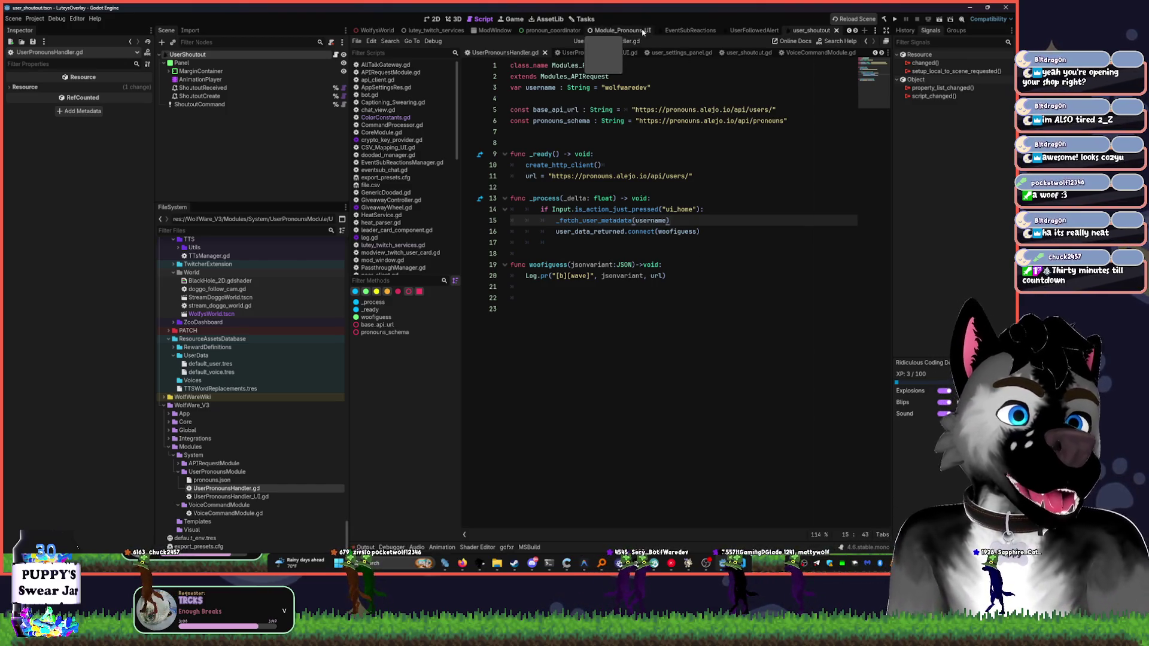
{"action": "left_click", "coordinate": [550, 30]}
{"action": "left_click", "coordinate": [492, 32]}
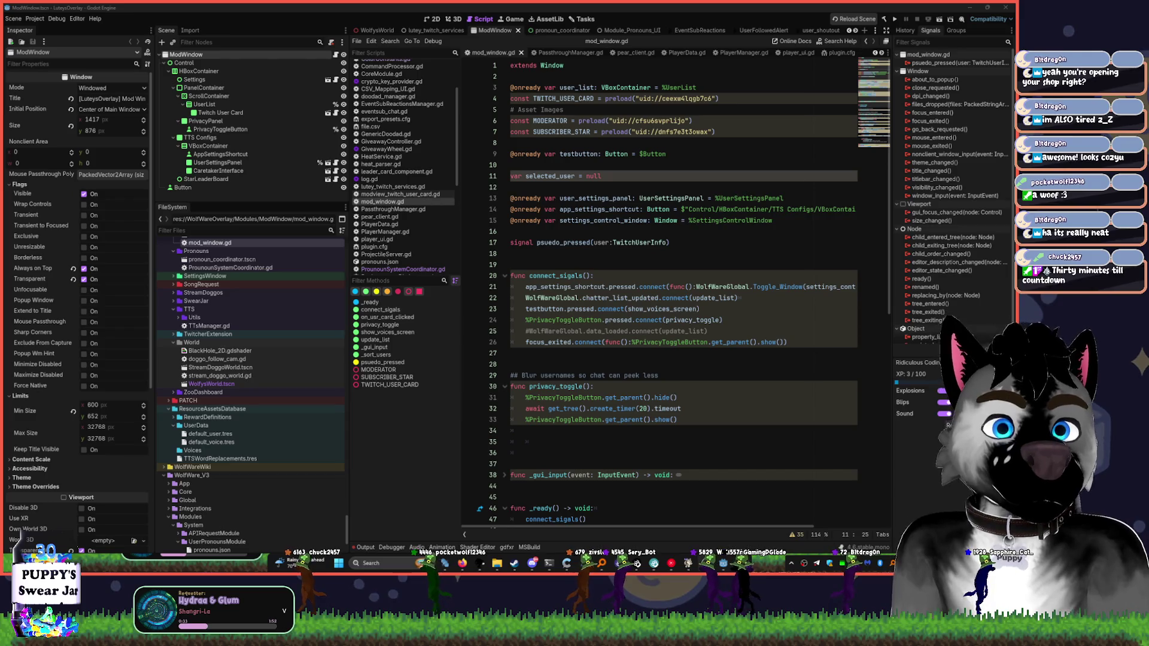
- Narrow the left dock and script list, then scroll down to the update_list code
{"action": "left_click", "coordinate": [640, 287]}
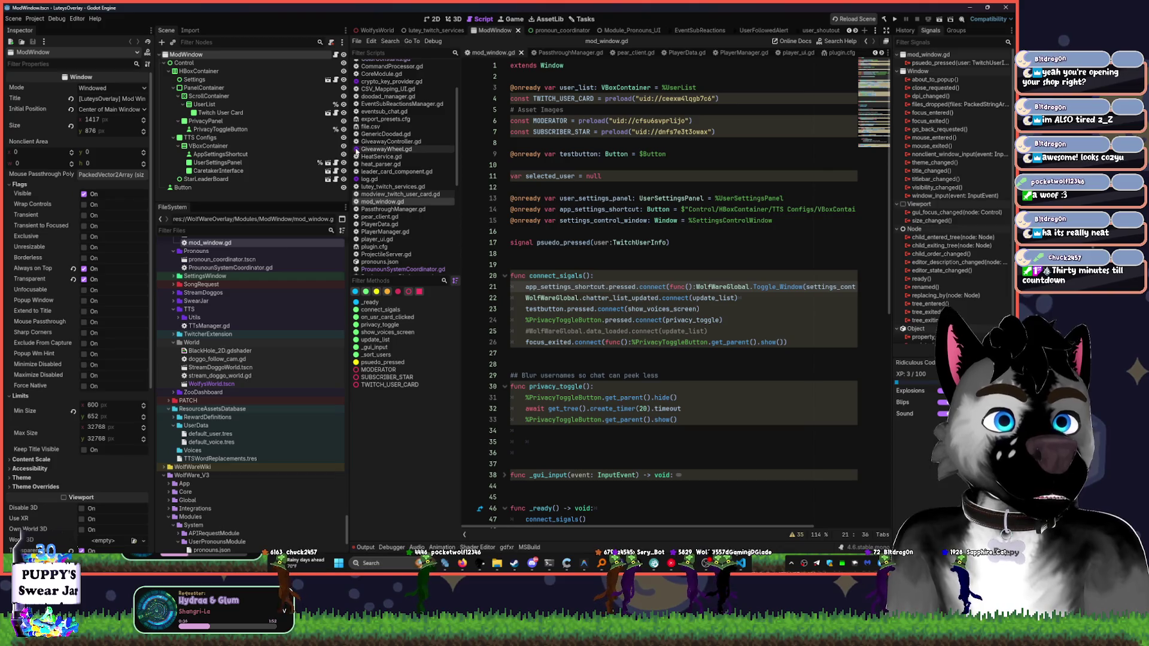
{"action": "left_click_drag", "start_coordinate": [347, 130], "coordinate": [280, 138]}
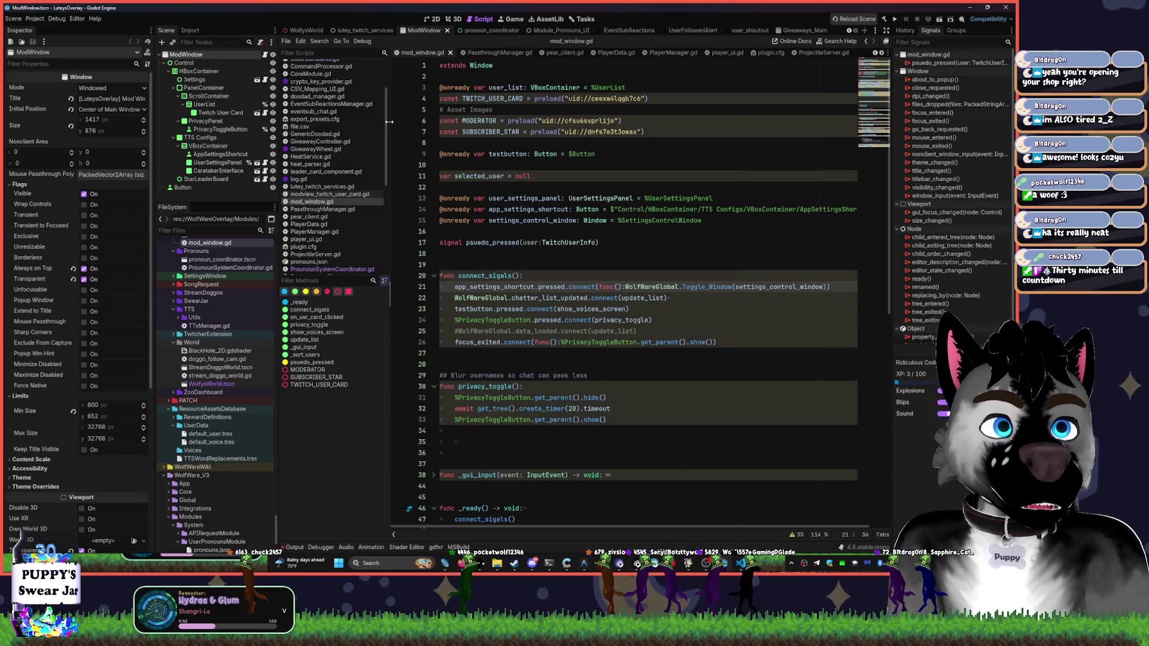
{"action": "left_click_drag", "start_coordinate": [389, 121], "coordinate": [380, 120]}
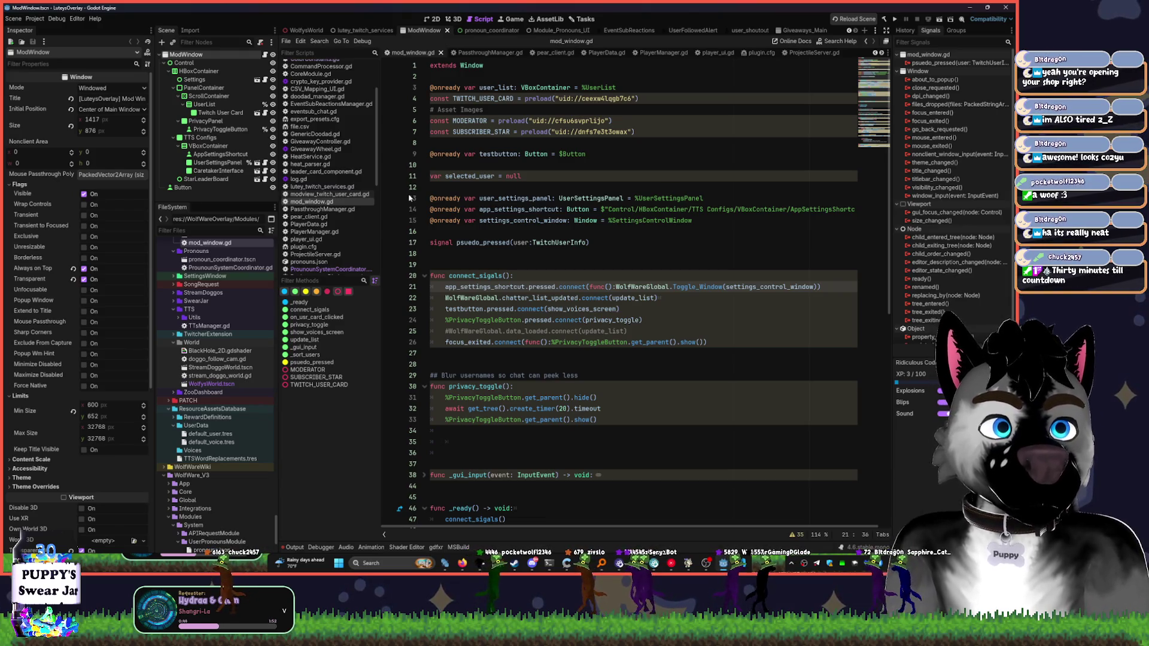
{"action": "scroll", "coordinate": [774, 253], "scroll_direction": "down", "scroll_amount": 3}
{"action": "scroll", "coordinate": [775, 253], "scroll_direction": "down", "scroll_amount": 8}
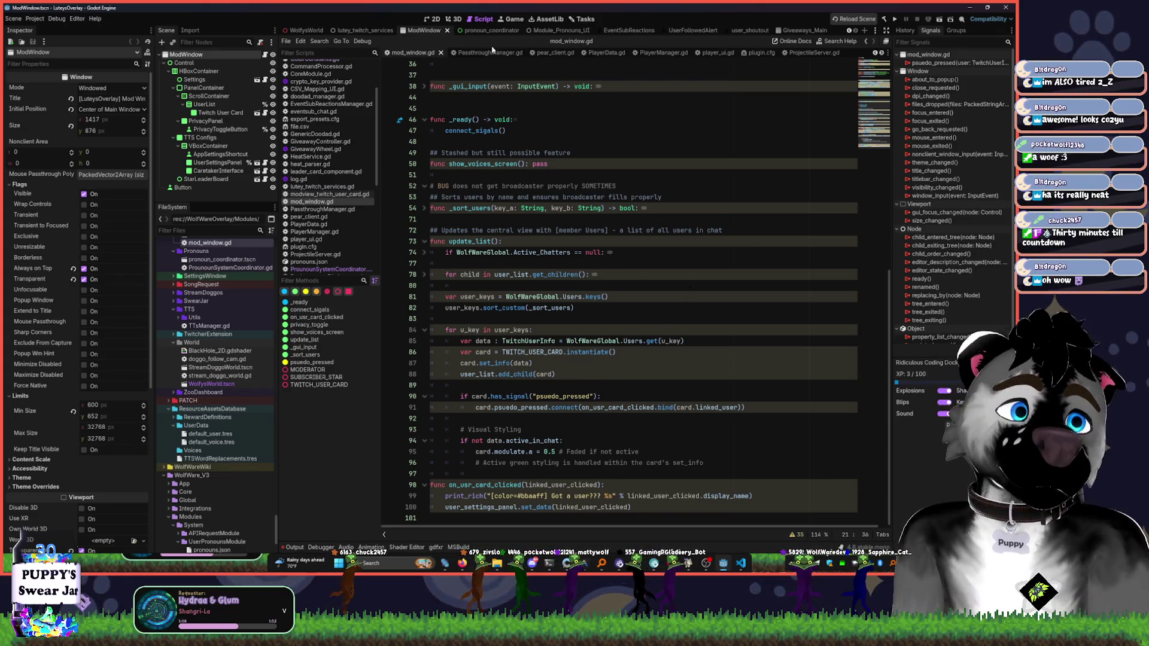
- Play Blood Cultures' 'Emptylands' in YouTube Music and send the music window behind Godot
{"action": "left_click", "coordinate": [672, 563]}
{"action": "scroll", "coordinate": [540, 274], "scroll_direction": "down", "scroll_amount": 5}
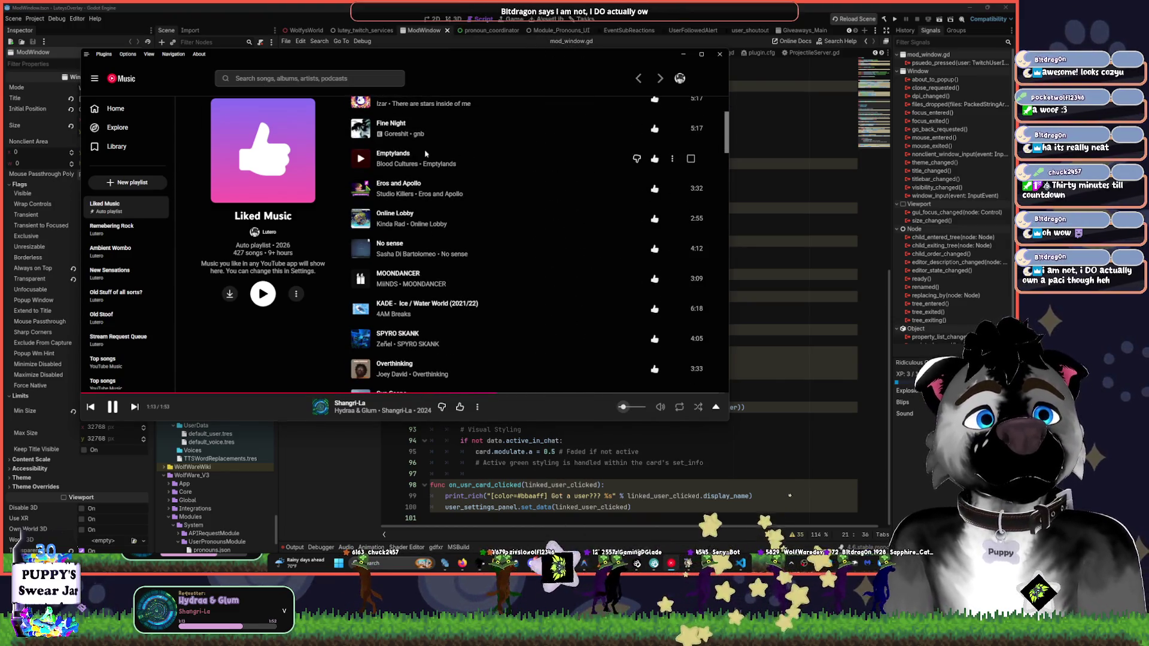
{"action": "left_click", "coordinate": [361, 158]}
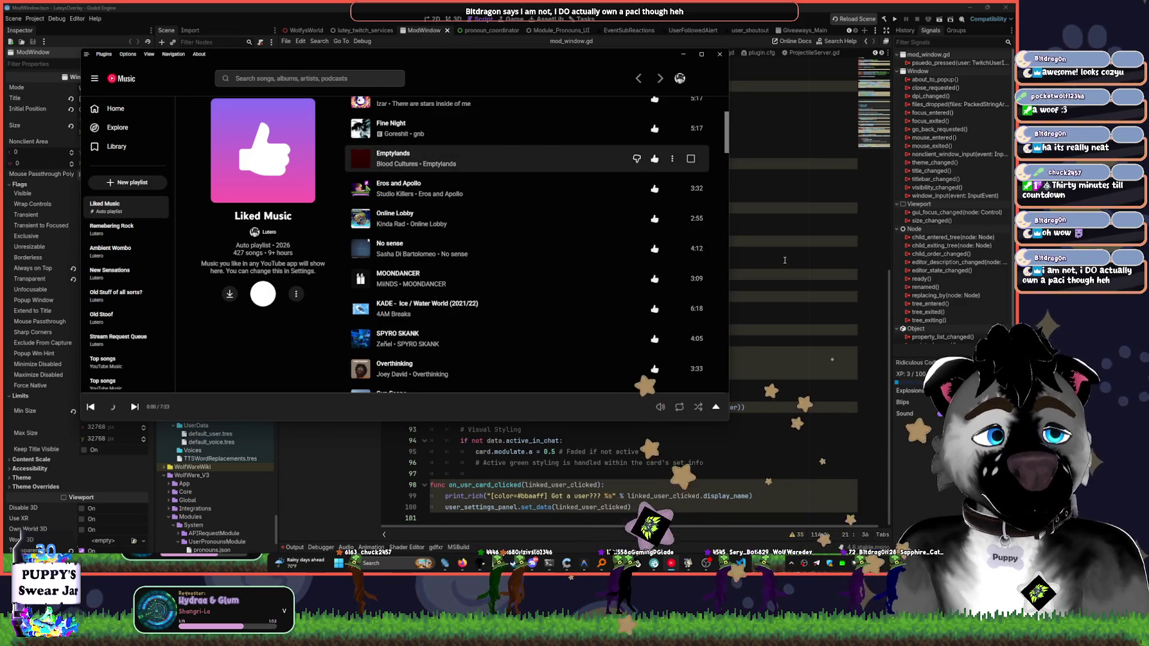
{"action": "left_click", "coordinate": [785, 256]}
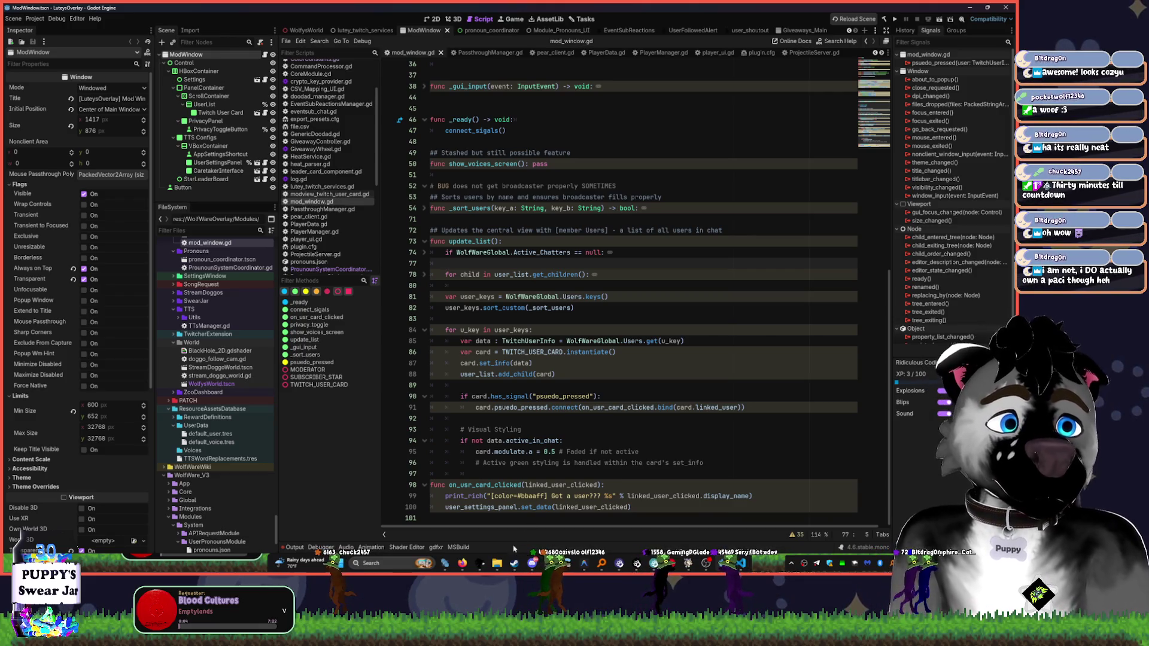
- Restore the WolfWareDev browser window from the Firefox taskbar icon
{"action": "mouse_move", "coordinate": [460, 563]}
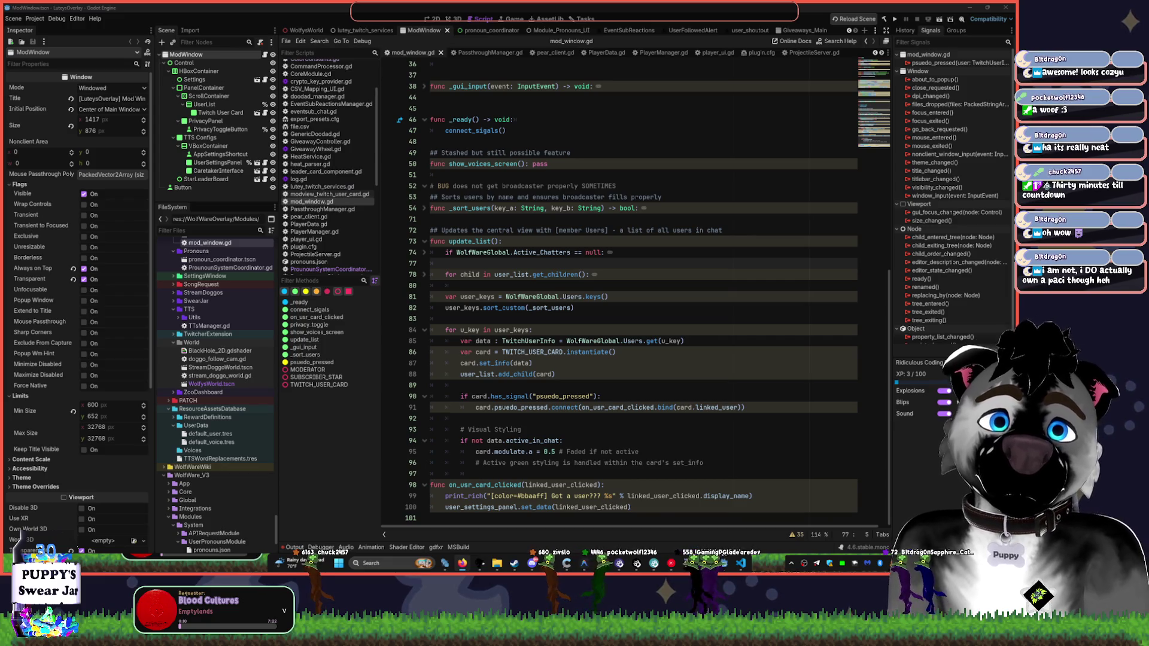
{"action": "left_click", "coordinate": [461, 563]}
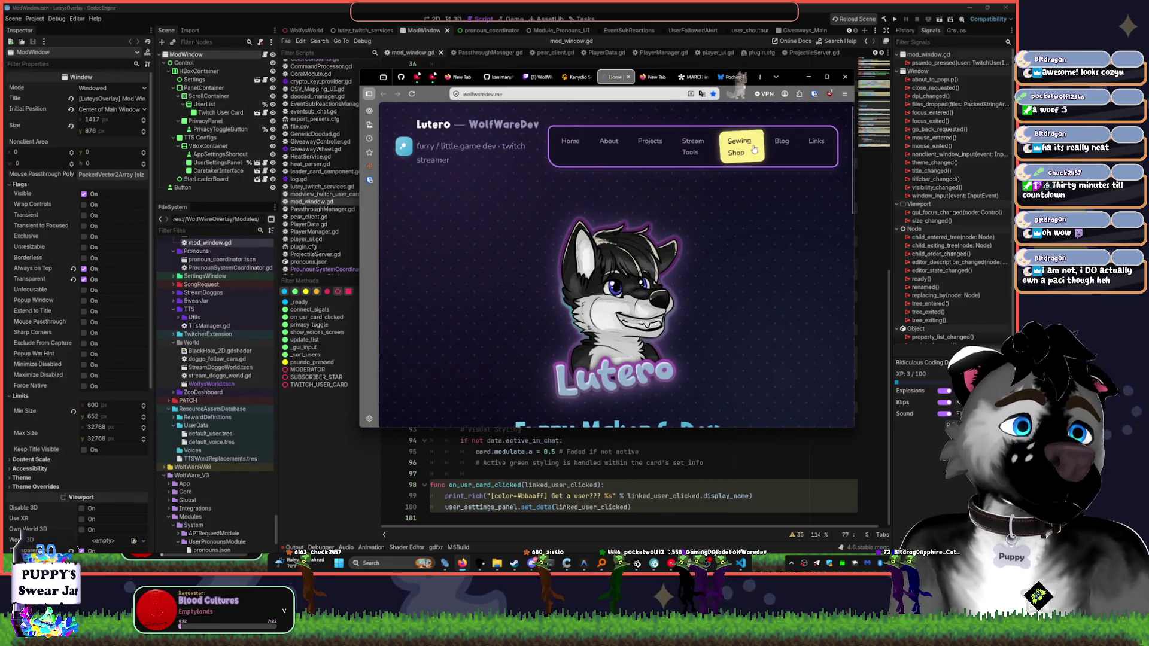
- On the Sewing Shop page, view the enlarged Poodles Clip and Monkeys and Friends photos and maximize the window
{"action": "left_click", "coordinate": [754, 149]}
{"action": "scroll", "coordinate": [588, 224], "scroll_direction": "down", "scroll_amount": 5}
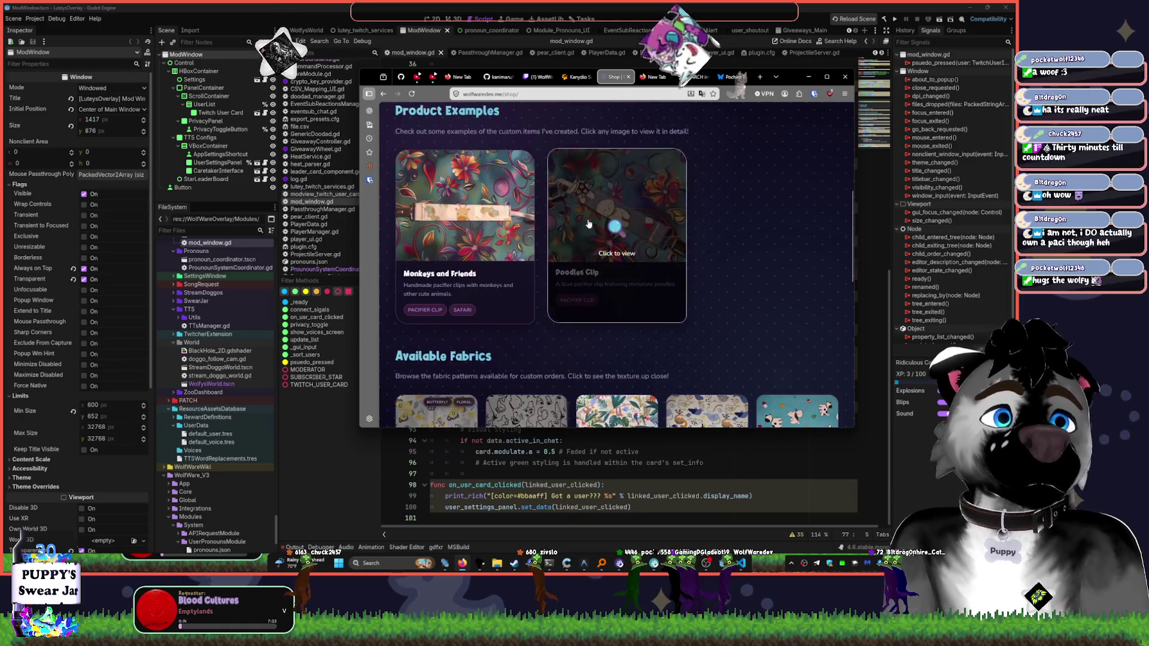
{"action": "left_click", "coordinate": [588, 224]}
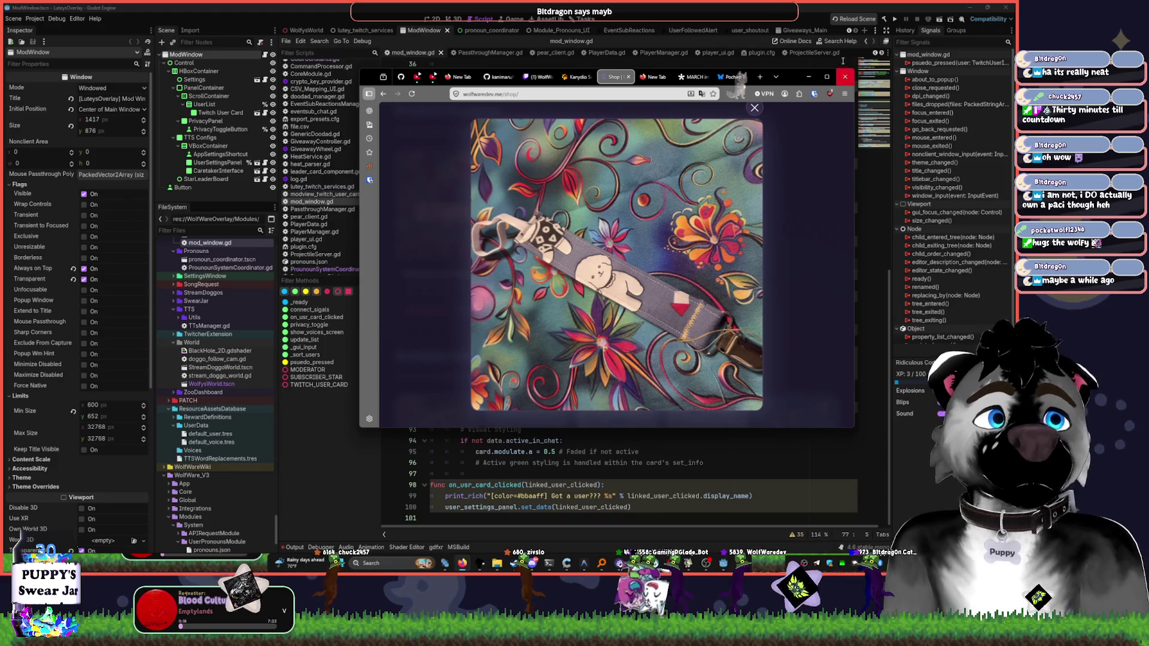
{"action": "left_click", "coordinate": [827, 76]}
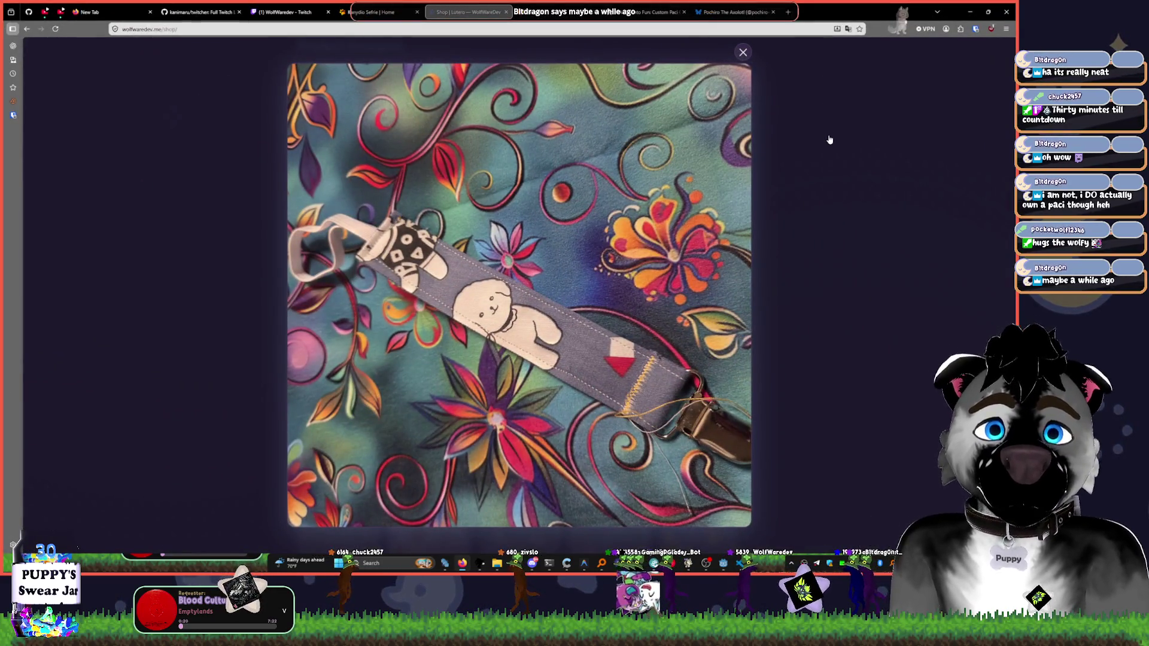
{"action": "left_click", "coordinate": [835, 200]}
{"action": "left_click", "coordinate": [393, 142]}
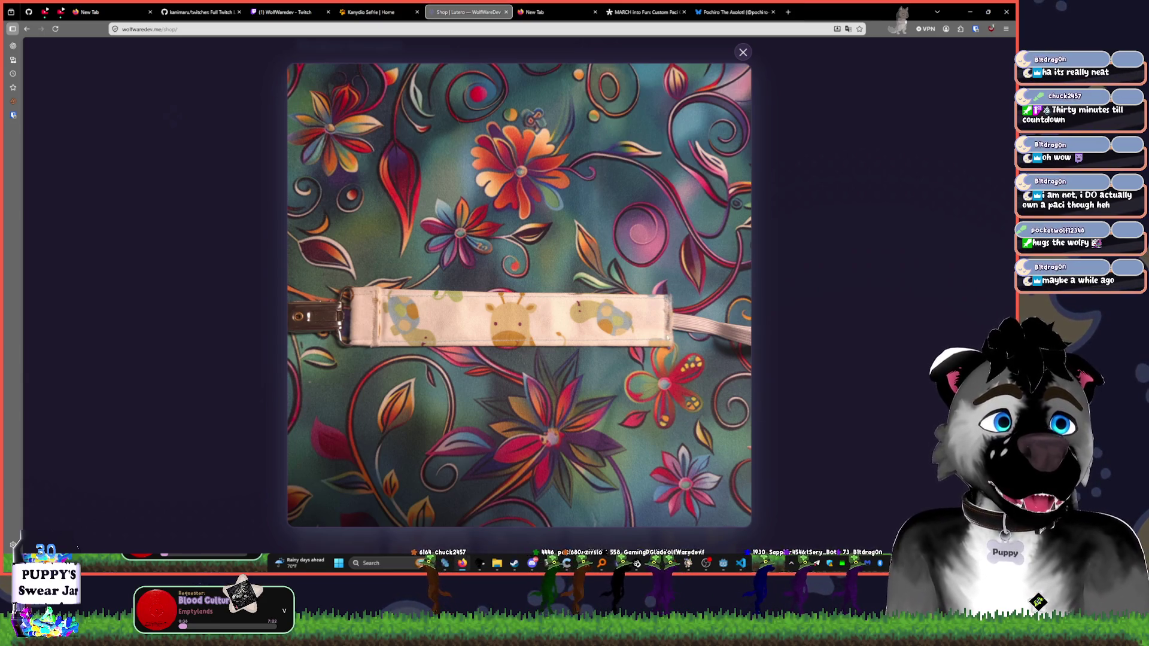
{"action": "left_click", "coordinate": [813, 322]}
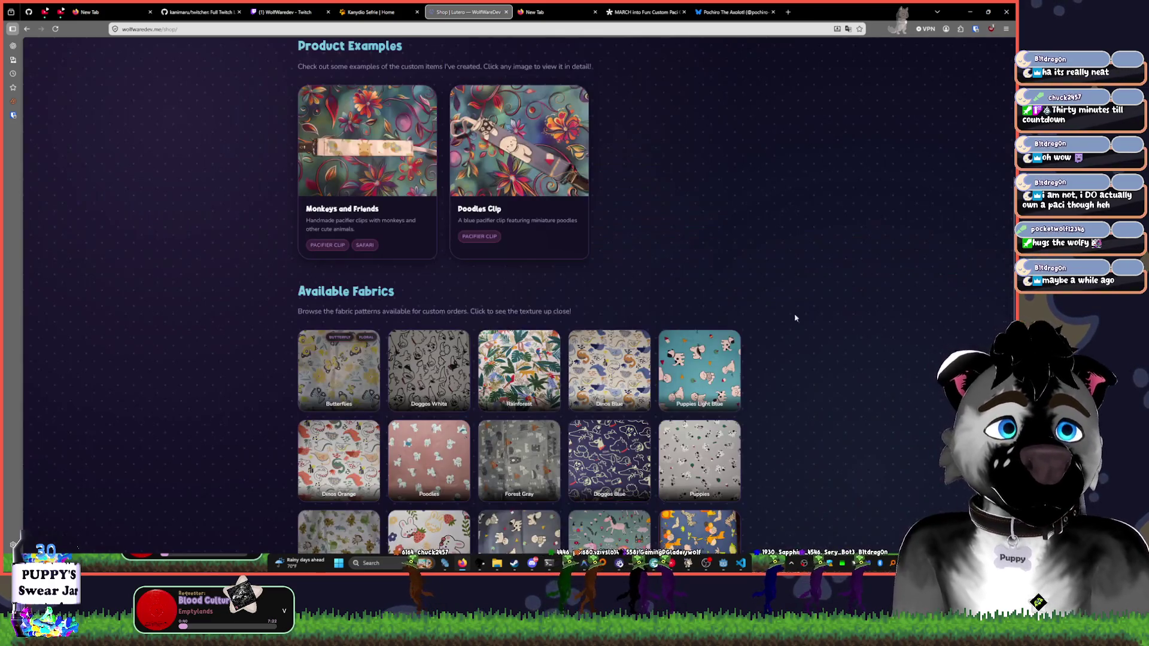
- Scroll through the fabric grid, then close the shop tab and the blank New Tab
{"action": "scroll", "coordinate": [856, 207], "scroll_direction": "down", "scroll_amount": 4}
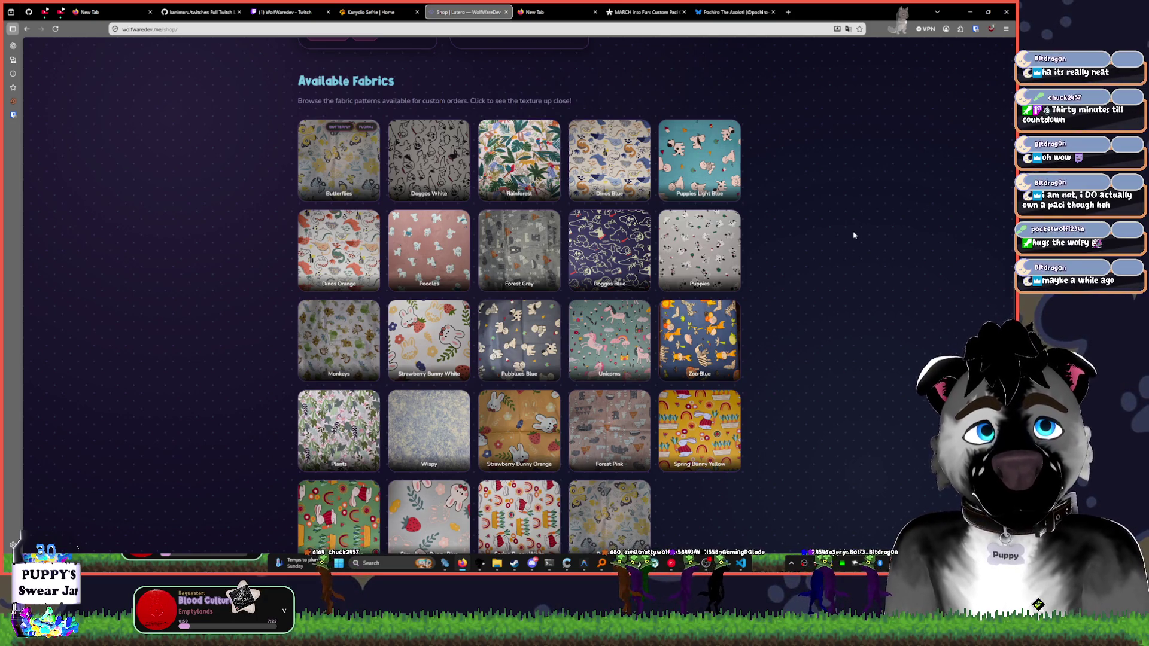
{"action": "key", "text": "ctrl+w"}
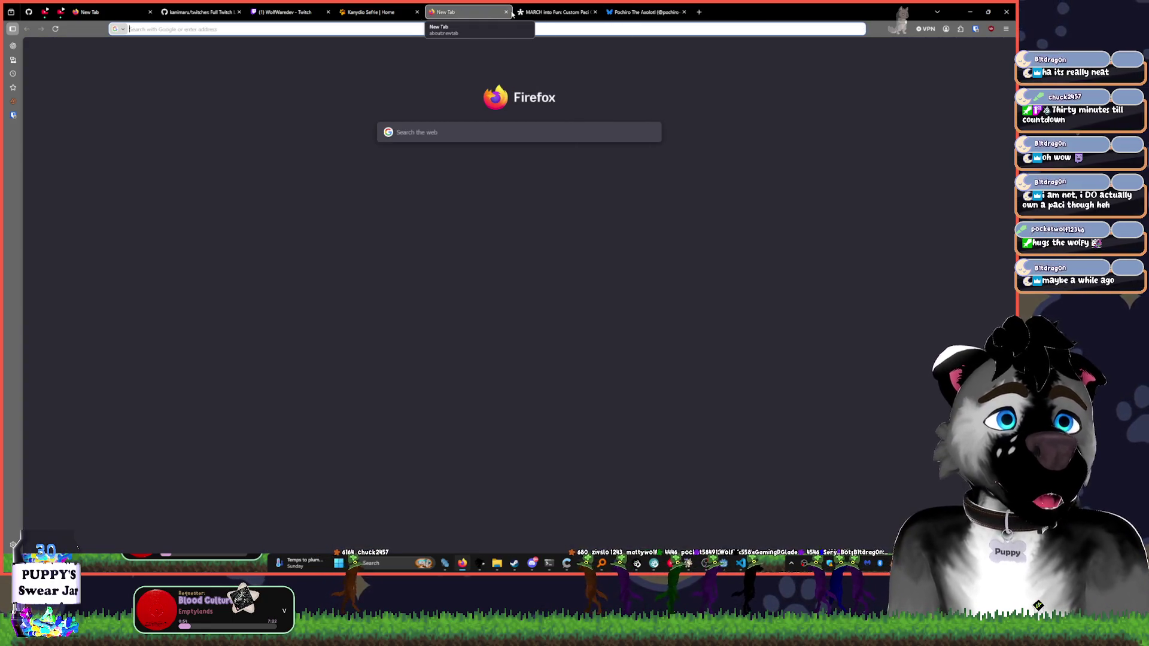
{"action": "left_click", "coordinate": [506, 12]}
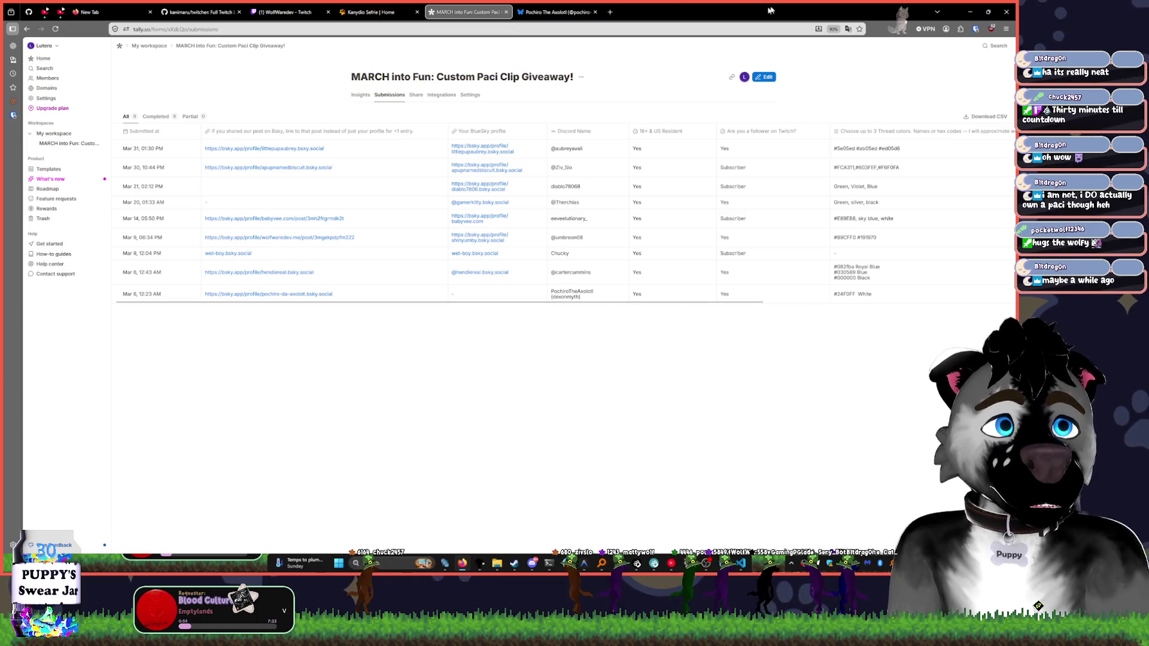
- Leave Tally's Custom Paci Clip Giveaway submissions and return to the Godot editor
{"action": "key", "text": "alt+Tab"}
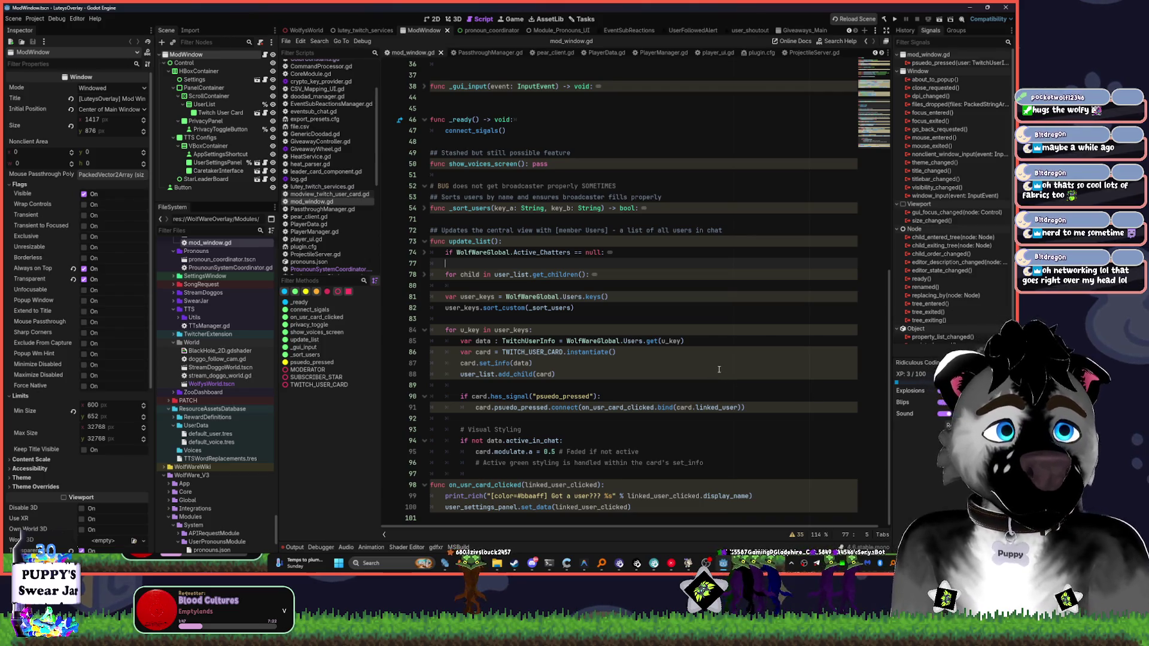
- Search 'docker' in the Start menu and launch Docker Desktop
{"action": "key", "text": "super"}
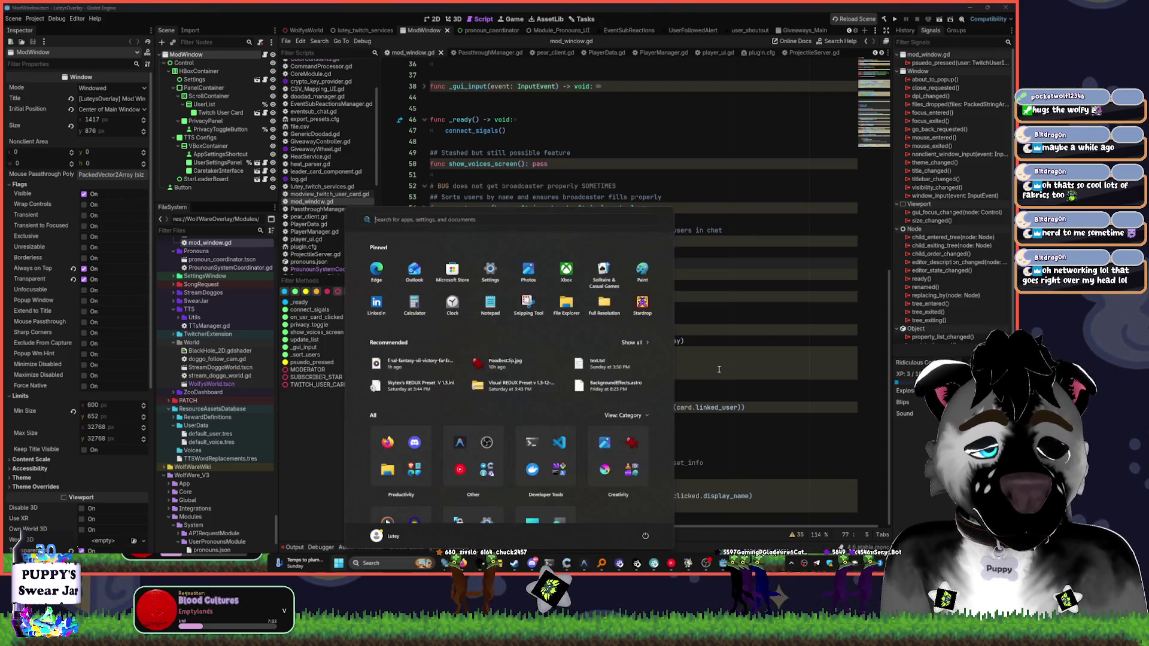
{"action": "type", "text": "docker"}
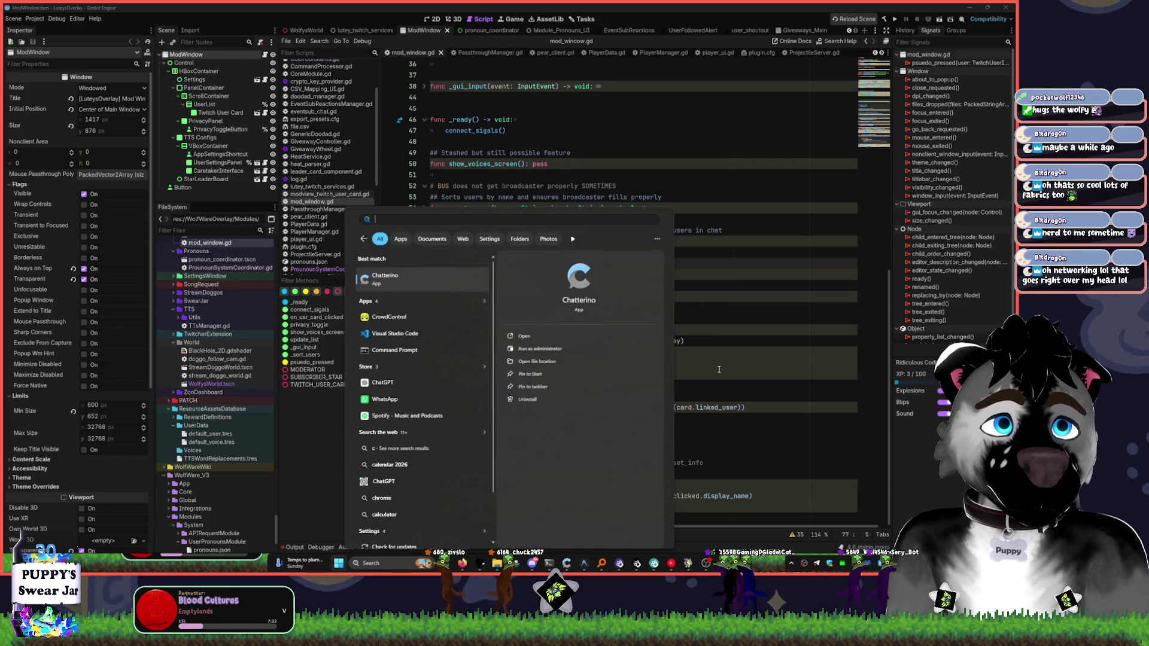
{"action": "key", "text": "Return"}
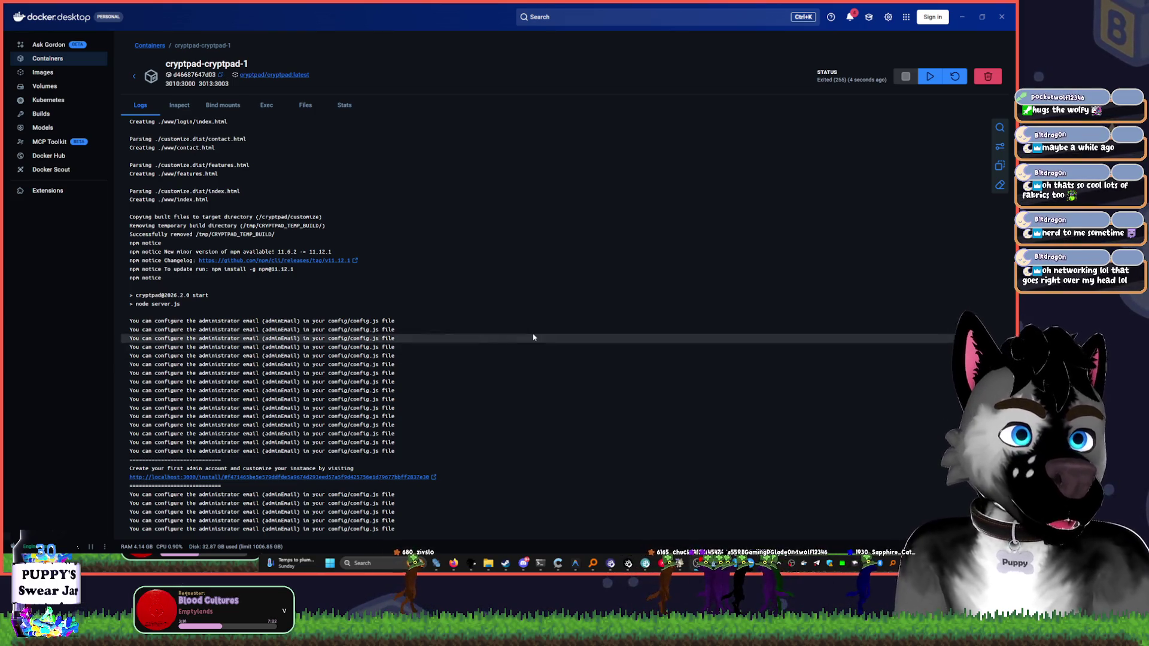
- Select the cloudflare and invidious containers and restart them
{"action": "left_click", "coordinate": [135, 77]}
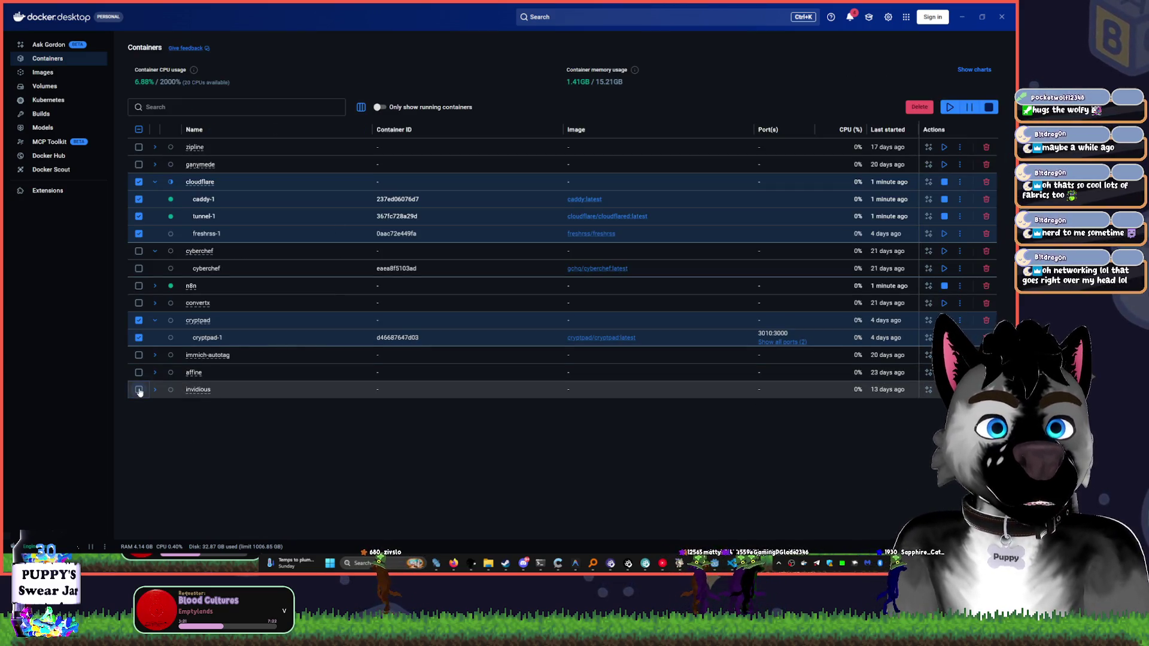
{"action": "left_click", "coordinate": [138, 337]}
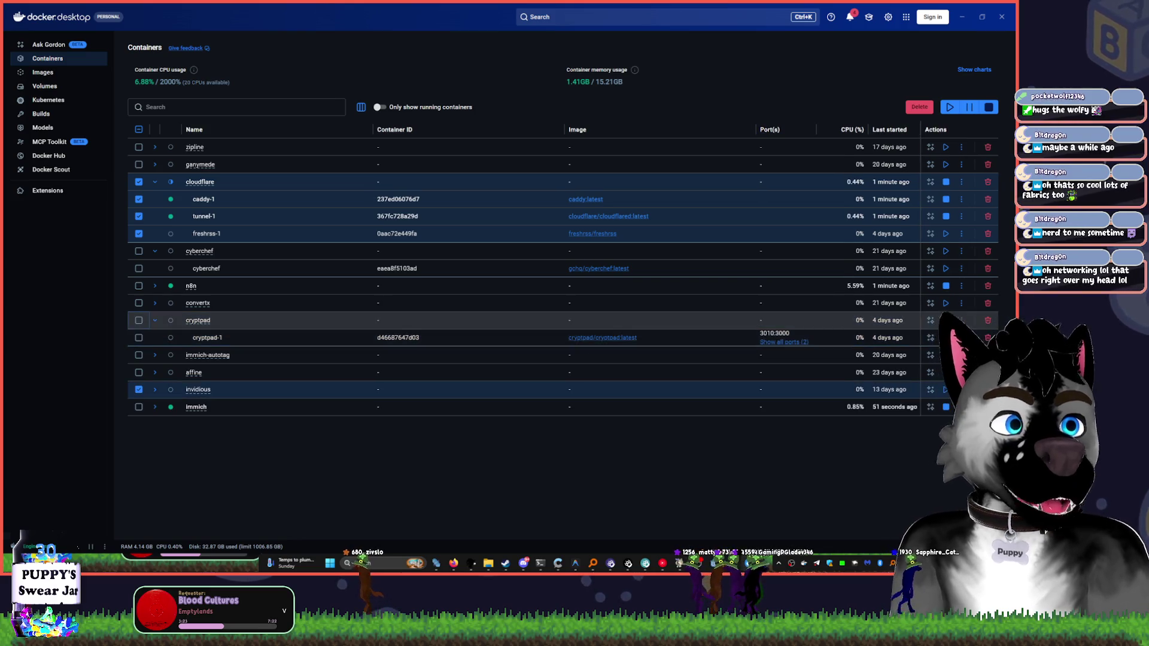
{"action": "left_click", "coordinate": [154, 182]}
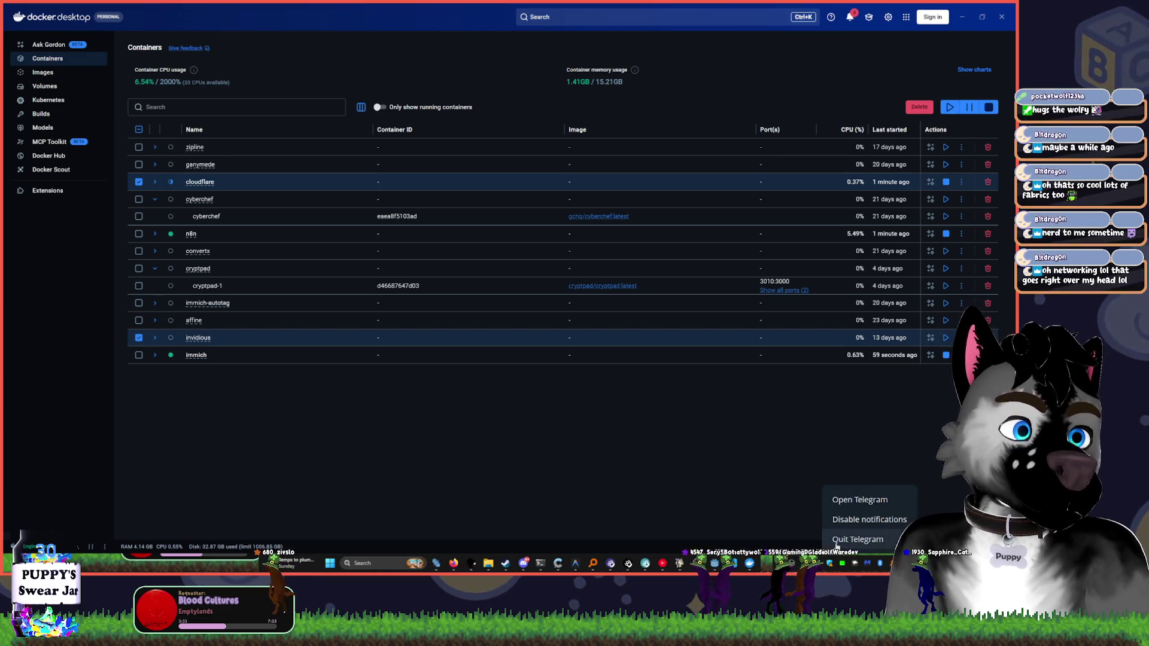
{"action": "left_click", "coordinate": [946, 105]}
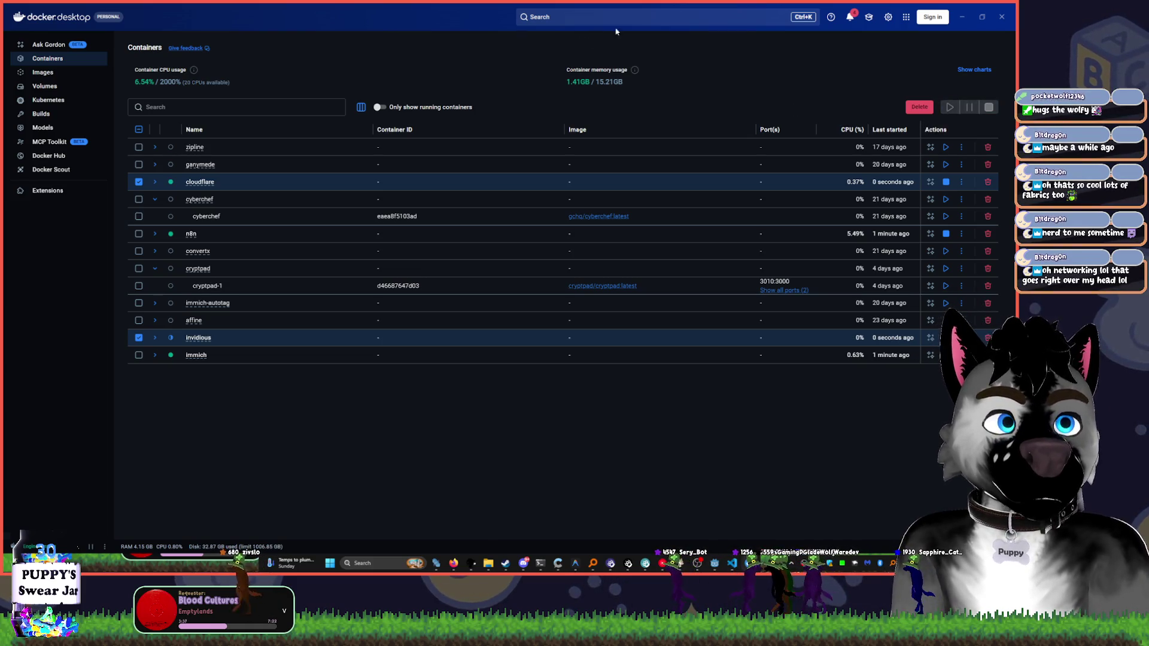
{"action": "left_click", "coordinate": [962, 17]}
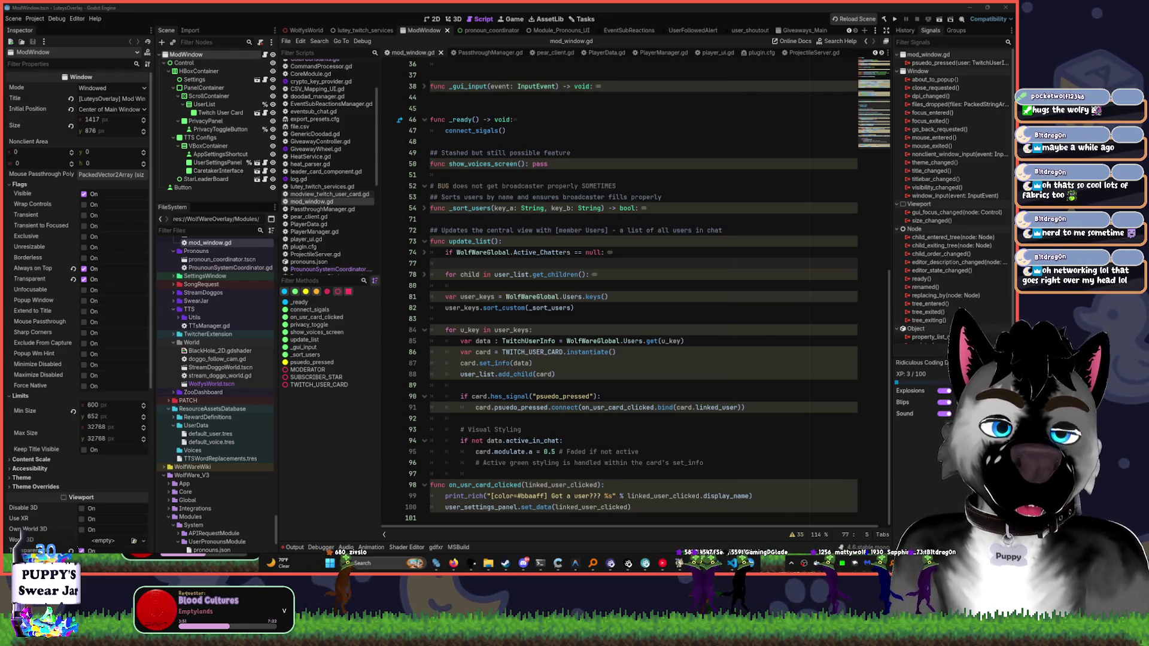
- Open invidious's 3000:3000 port link at localhost:3000, then minimize Docker Desktop
{"action": "left_click", "coordinate": [756, 563]}
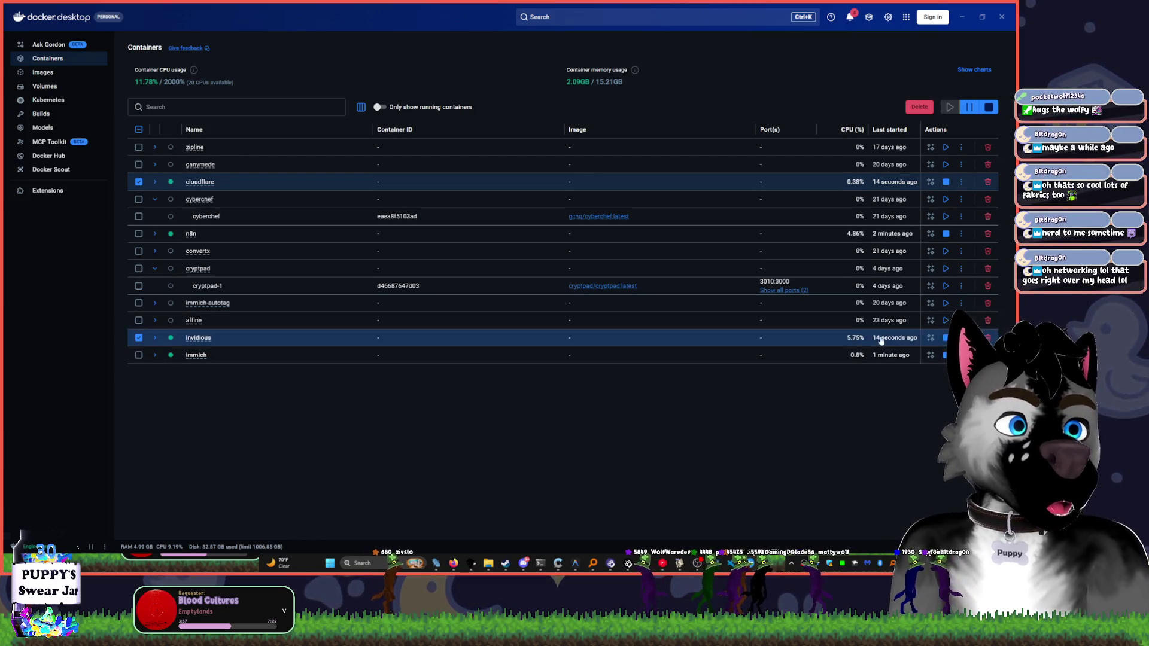
{"action": "left_click", "coordinate": [155, 339]}
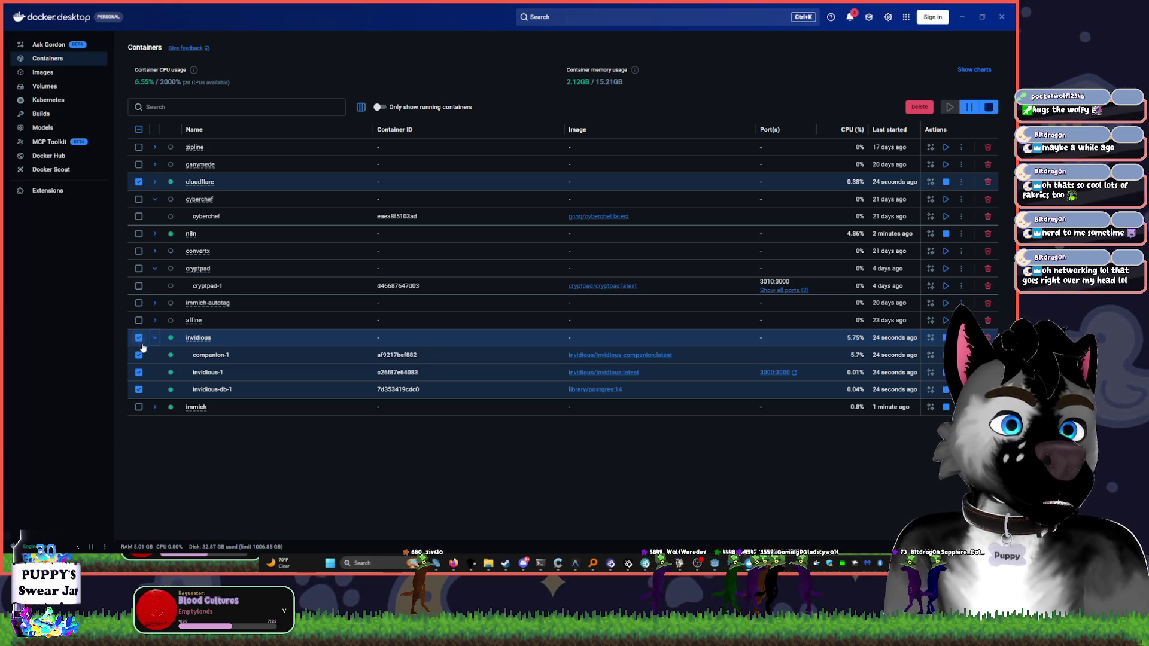
{"action": "left_click", "coordinate": [152, 338]}
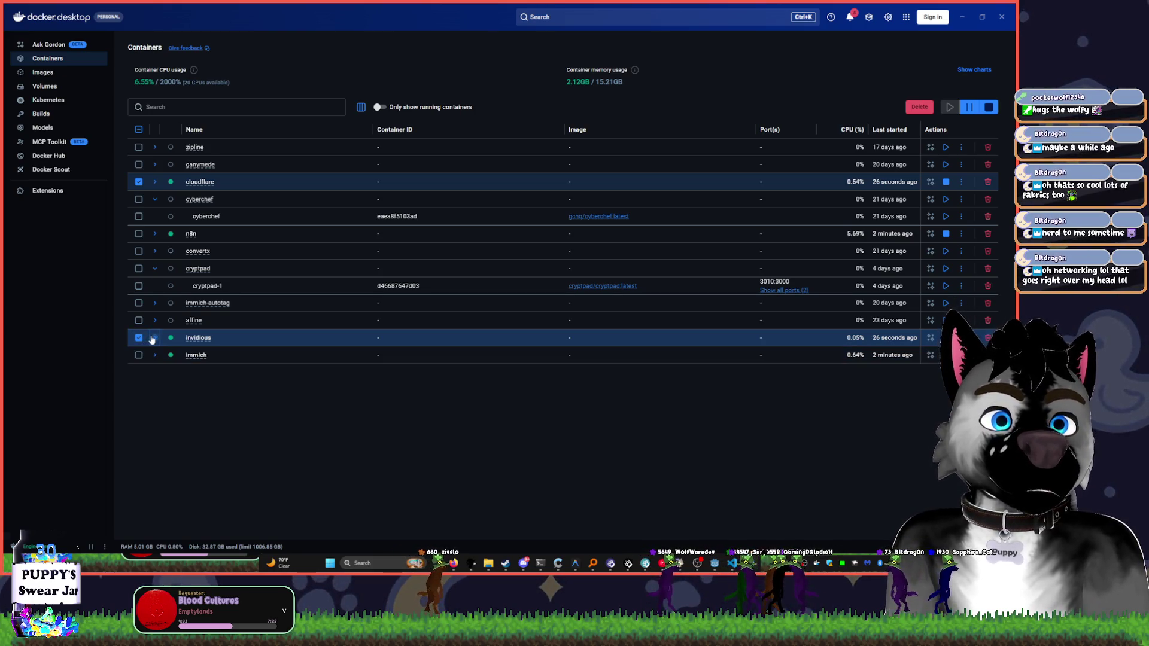
{"action": "left_click", "coordinate": [152, 339]}
{"action": "left_click", "coordinate": [773, 374]}
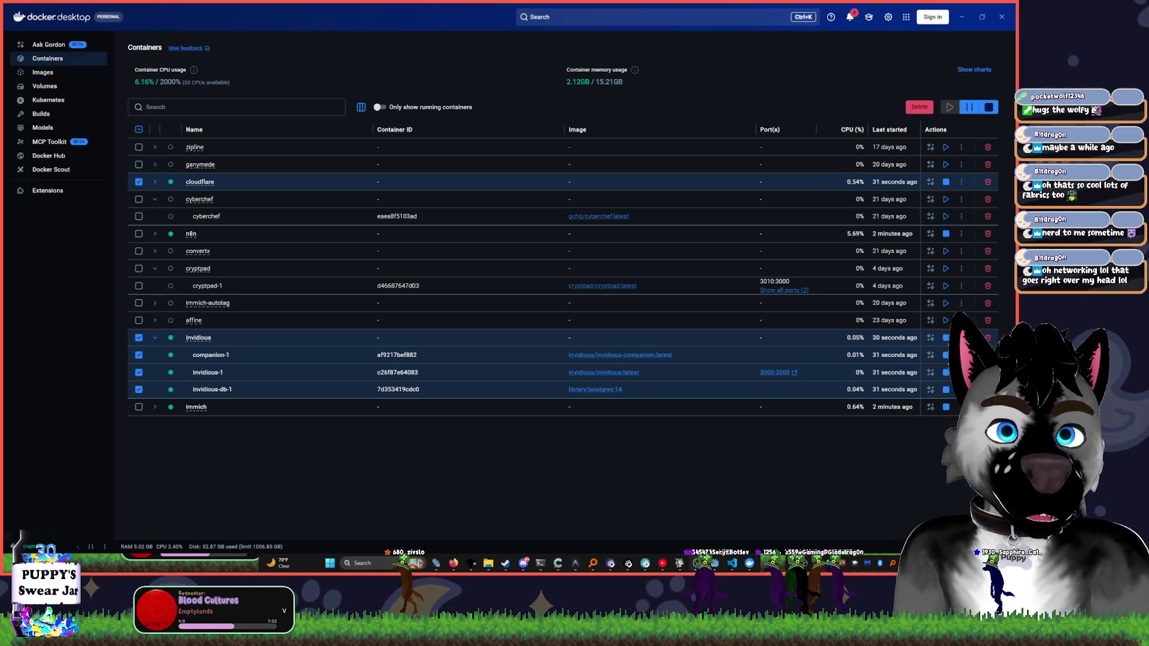
{"action": "left_click", "coordinate": [962, 18]}
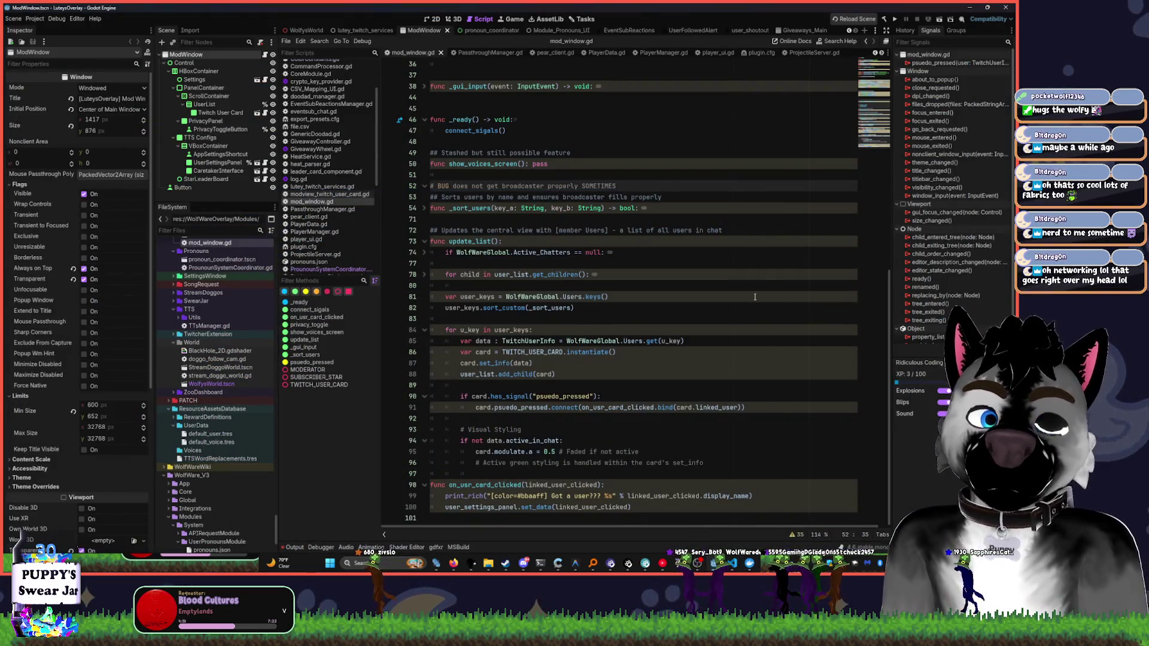
{"action": "left_click", "coordinate": [465, 563]}
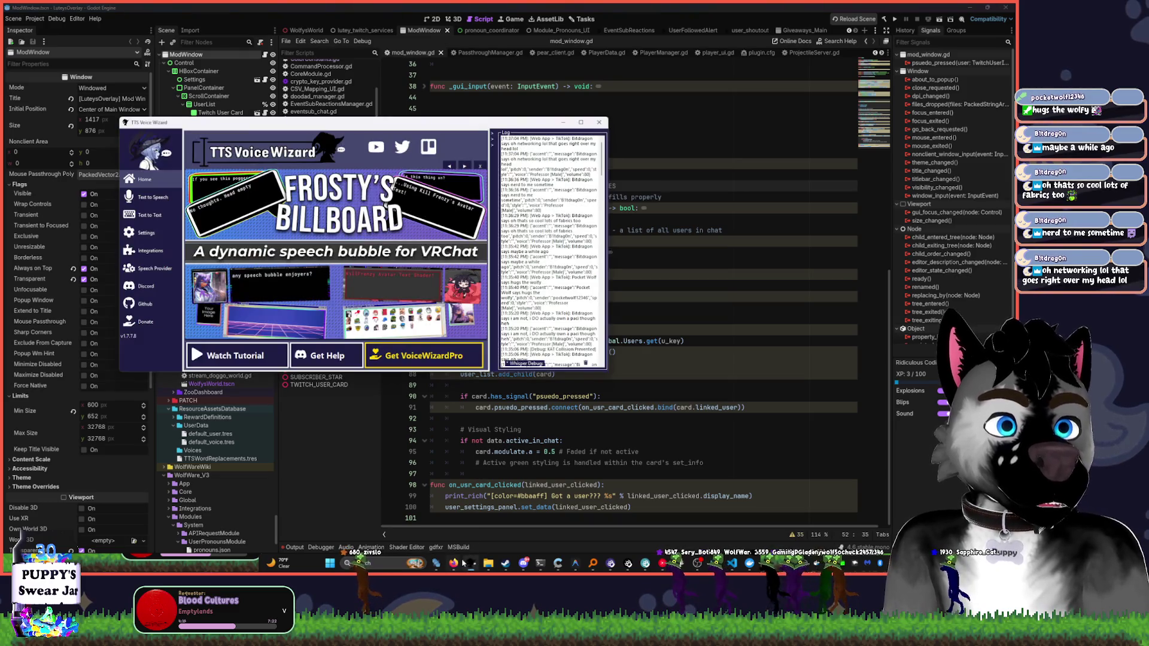
{"action": "left_click", "coordinate": [465, 563]}
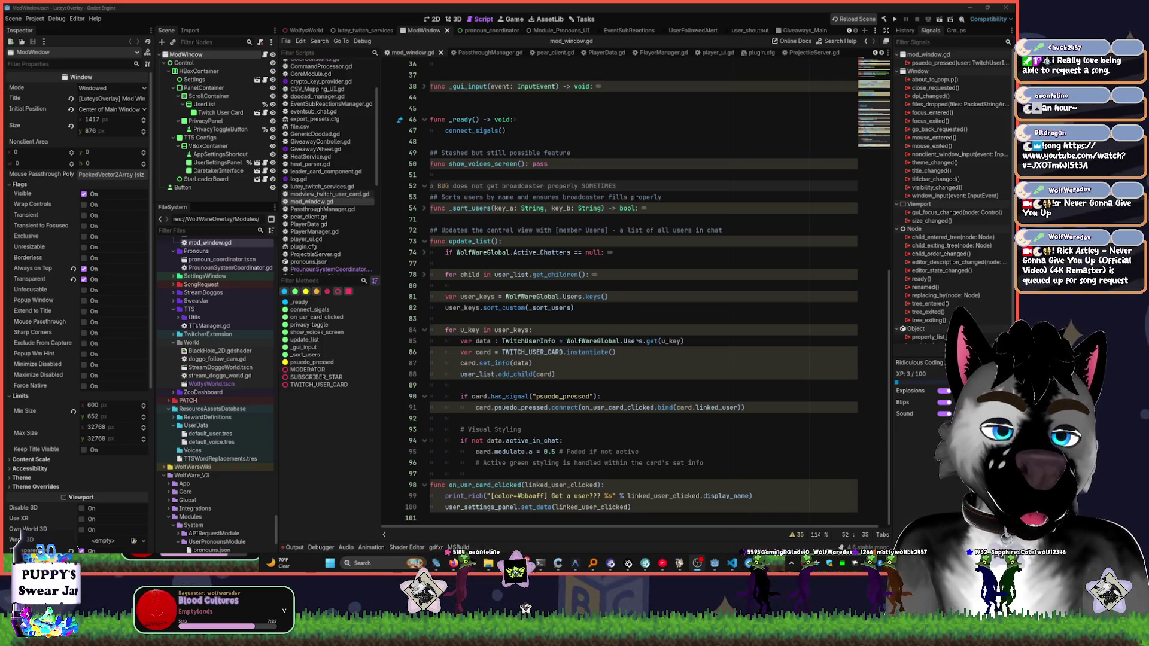
- Show the Tasks kanban board, then bring up the YouTube Music player
{"action": "left_click", "coordinate": [581, 20]}
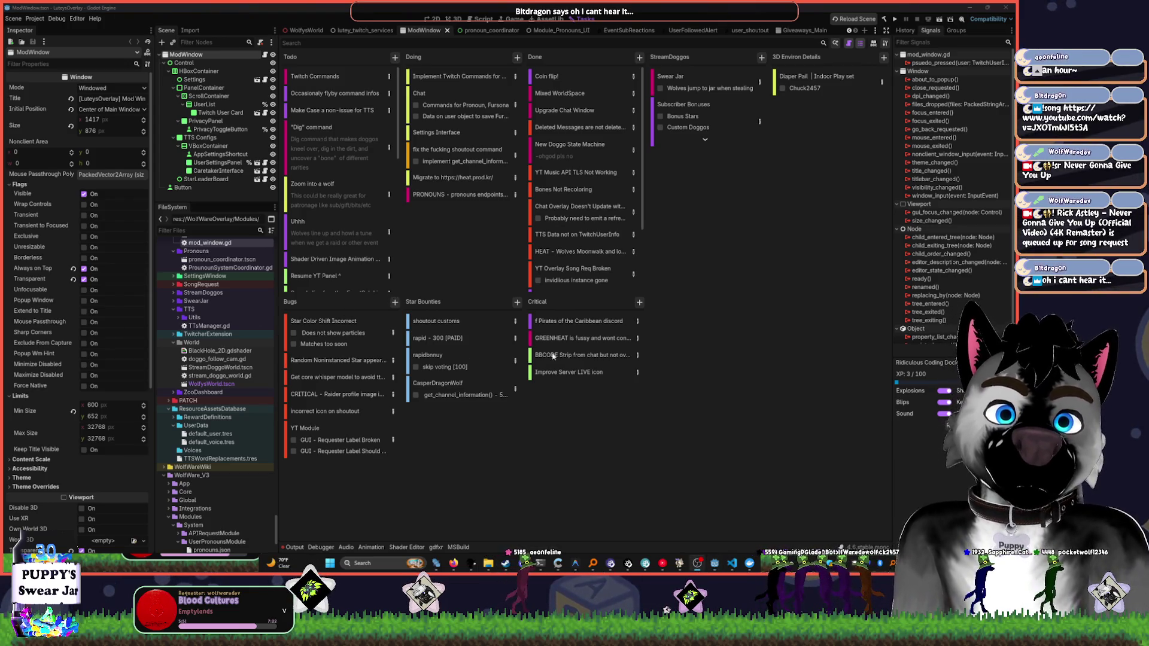
{"action": "left_click", "coordinate": [662, 563]}
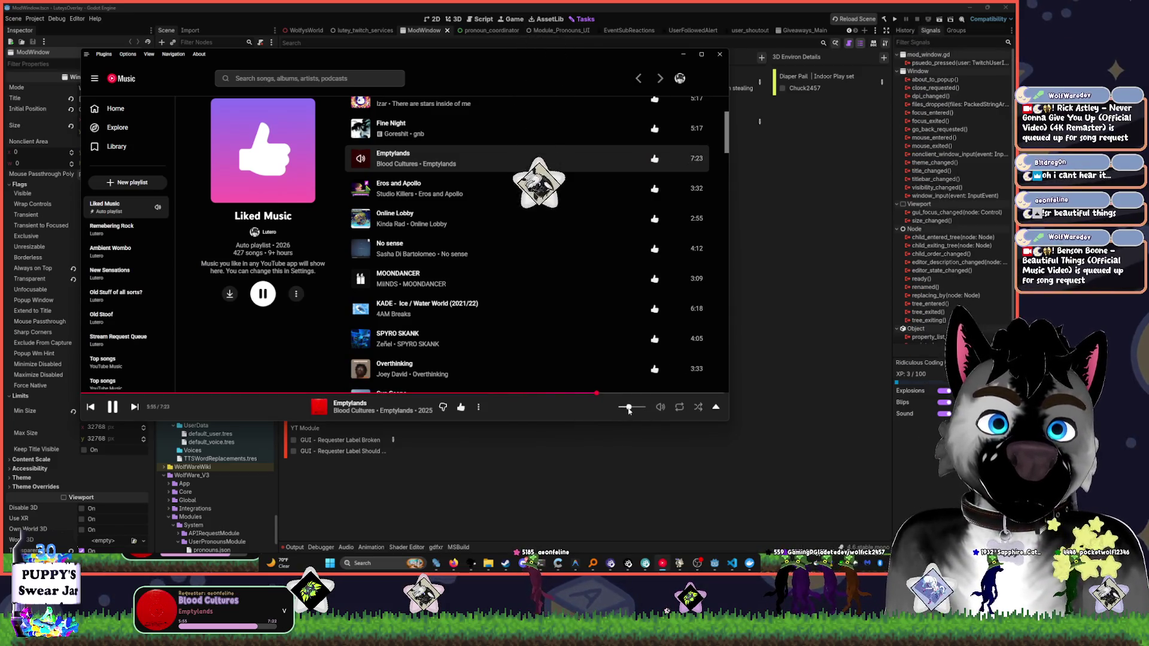
- Raise the system volume and minimize the YouTube Music window
{"action": "key", "text": "XF86AudioRaiseVolume"}
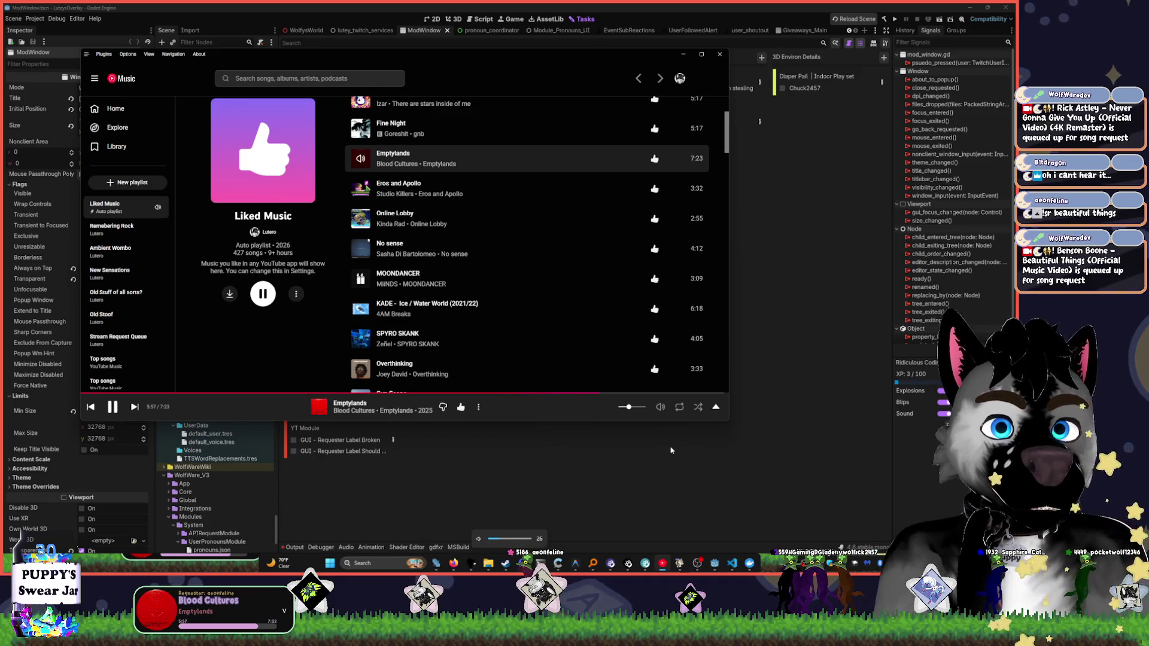
{"action": "left_click", "coordinate": [670, 450]}
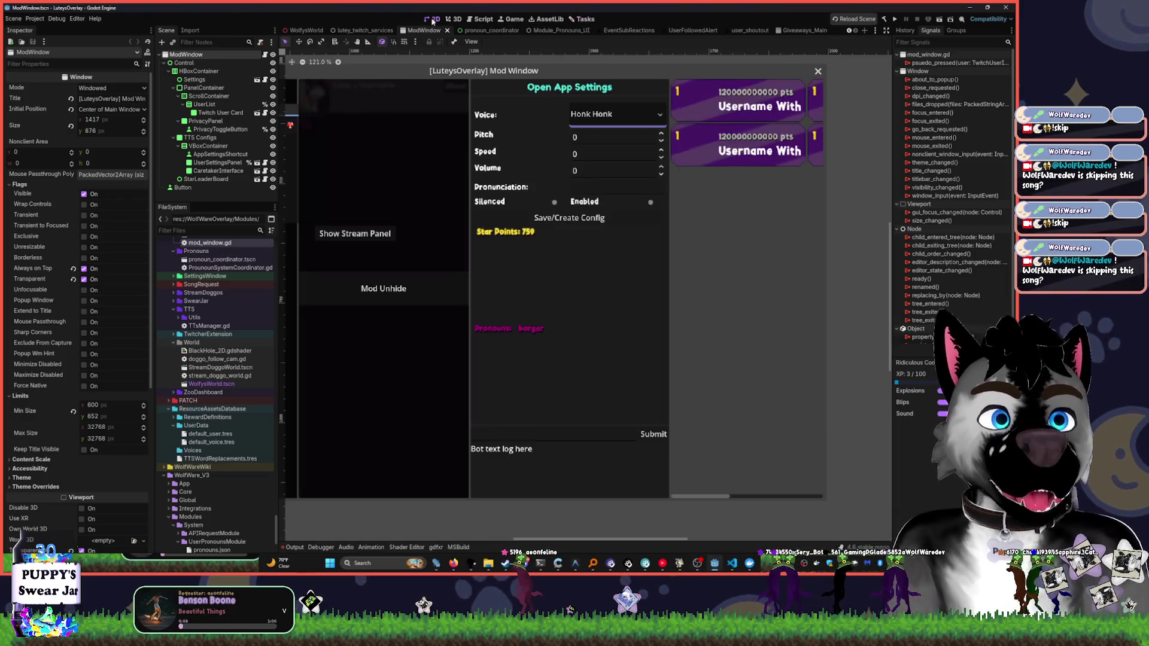
- Switch to the 2D view of the ModWindow scene
{"action": "left_click", "coordinate": [432, 18]}
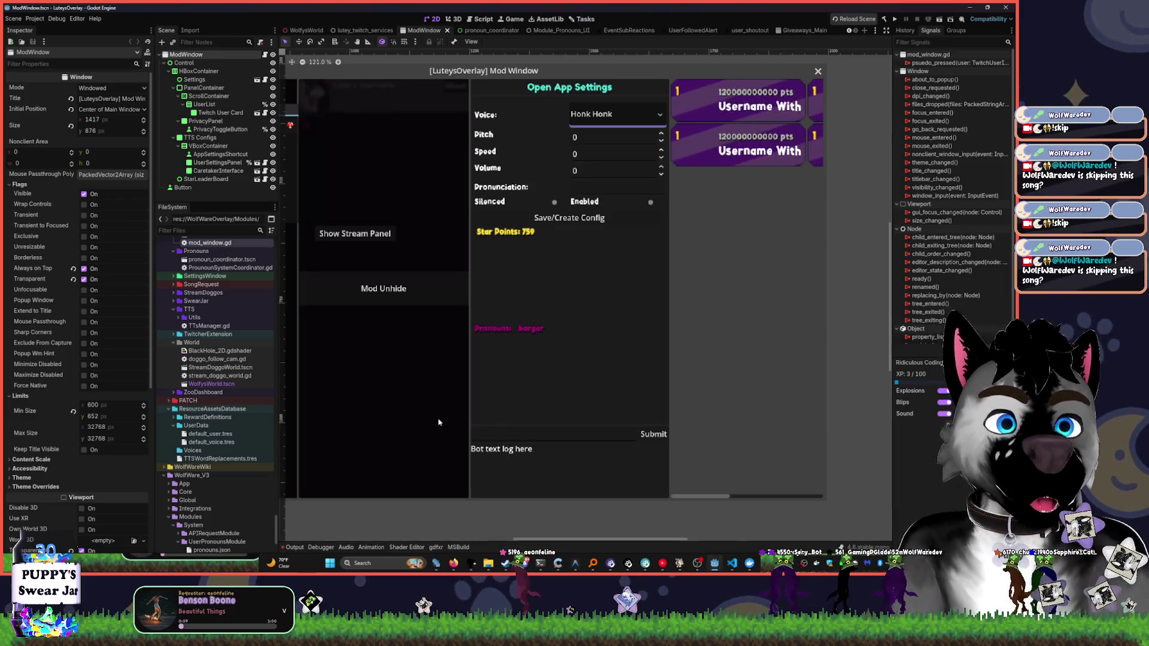
- Inspect the StarLeaderBoard node, then switch to the pronoun scene tab
{"action": "left_click", "coordinate": [558, 566]}
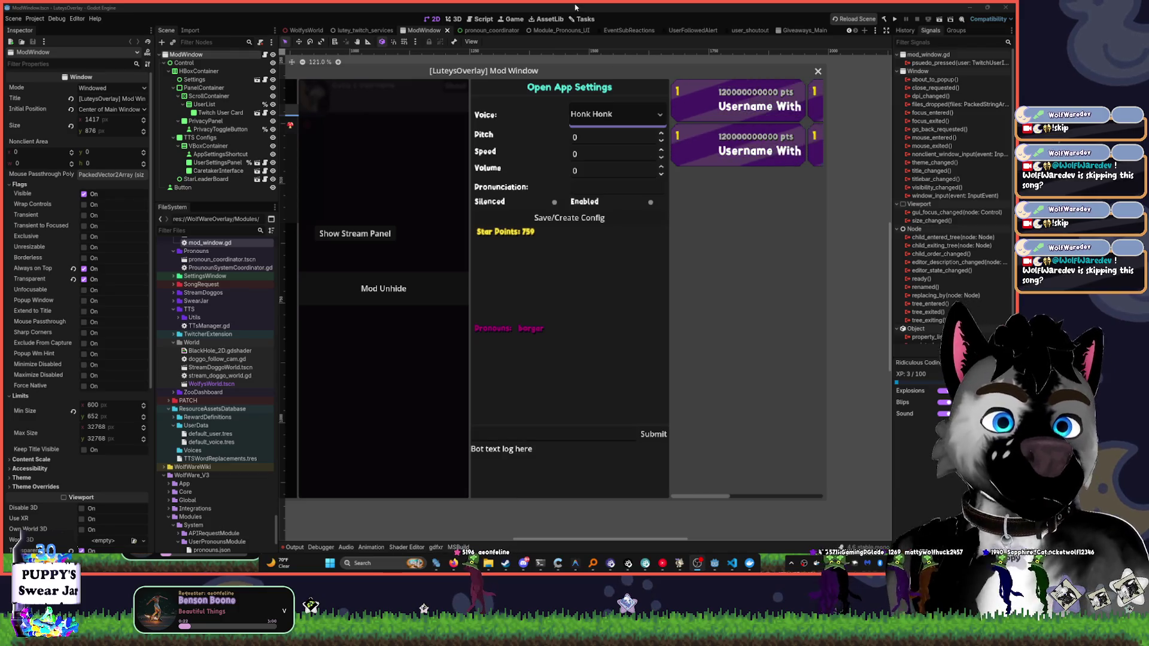
{"action": "left_click", "coordinate": [684, 237]}
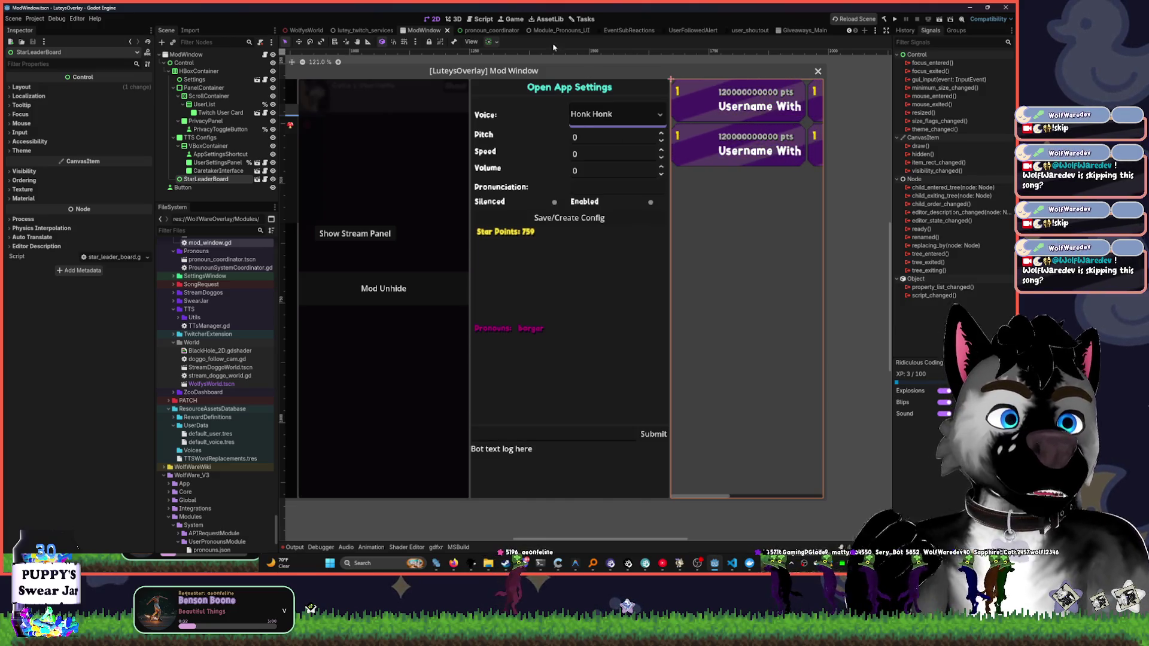
{"action": "left_click", "coordinate": [483, 30]}
- Browse the open scenes and frame StreamDoggoWorld's grass strip zoomed out to 38.6%
{"action": "left_click", "coordinate": [546, 33]}
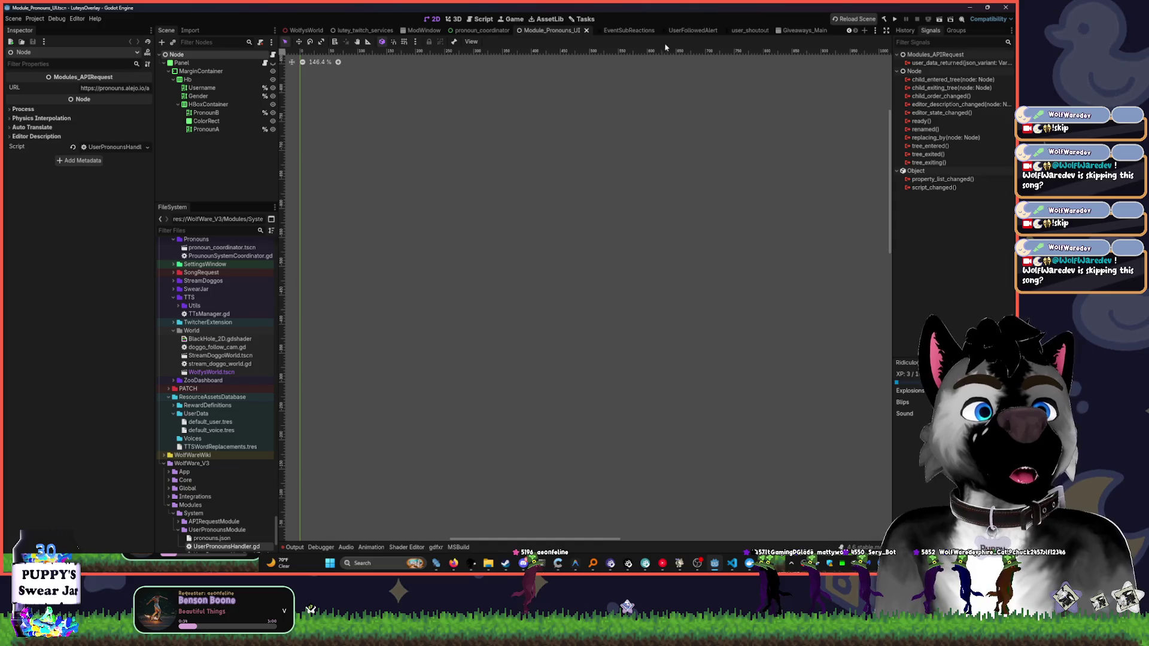
{"action": "left_click", "coordinate": [306, 31]}
{"action": "mouse_move", "coordinate": [456, 154]}
{"action": "left_mouse_down"}
{"action": "mouse_move", "coordinate": [602, 179]}
{"action": "mouse_move", "coordinate": [662, 243]}
{"action": "mouse_move", "coordinate": [548, 216]}
{"action": "mouse_move", "coordinate": [582, 223]}
{"action": "mouse_move", "coordinate": [561, 216]}
{"action": "left_mouse_up"}
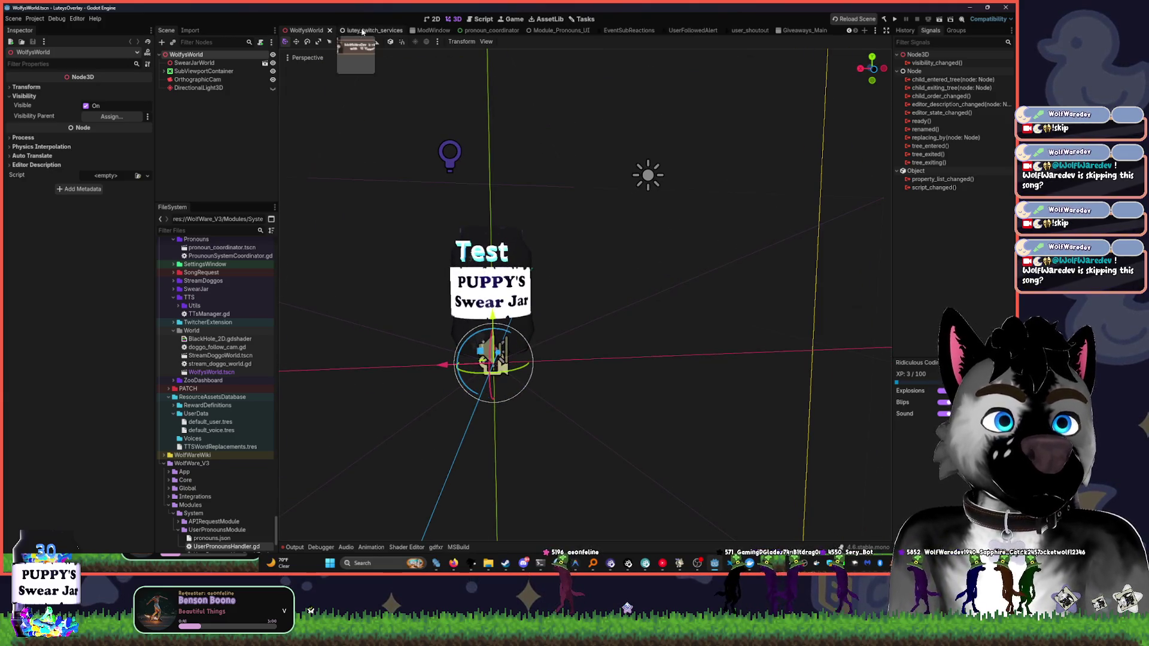
{"action": "left_click", "coordinate": [328, 30]}
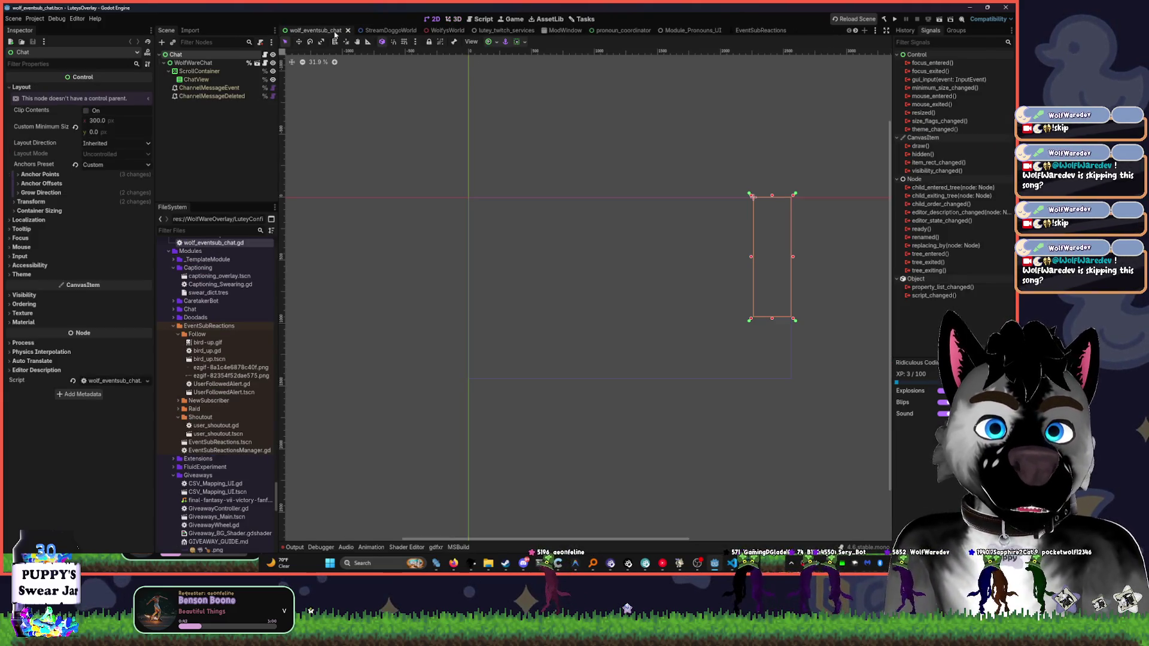
{"action": "left_click", "coordinate": [383, 30]}
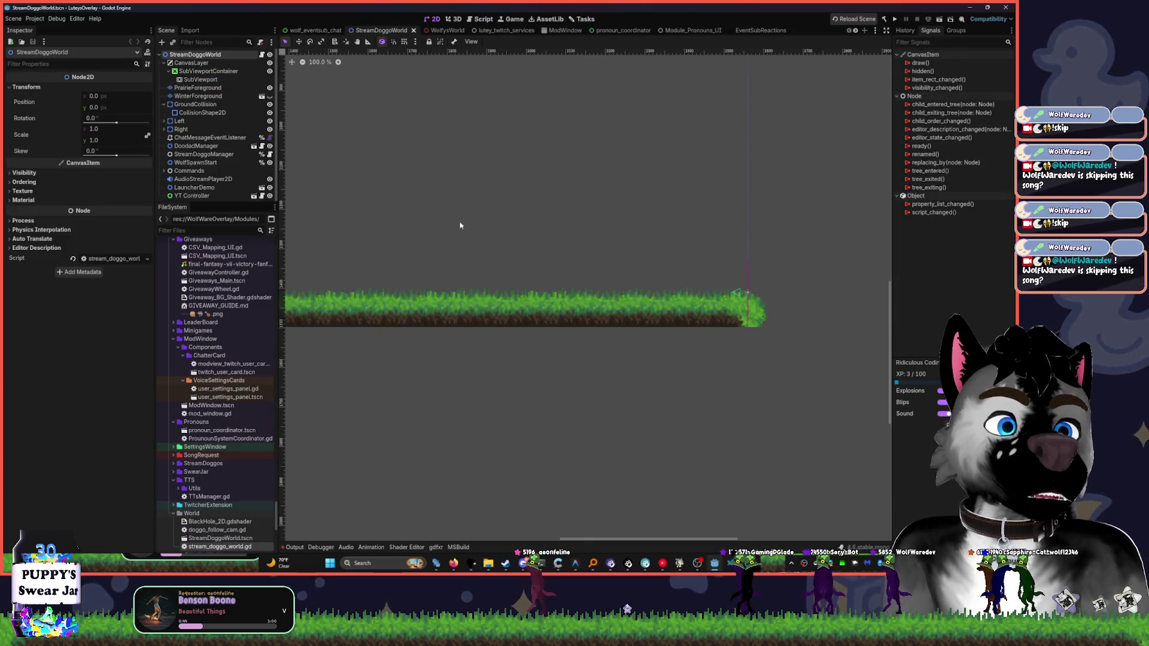
{"action": "scroll", "coordinate": [501, 232], "scroll_direction": "down", "scroll_amount": 10}
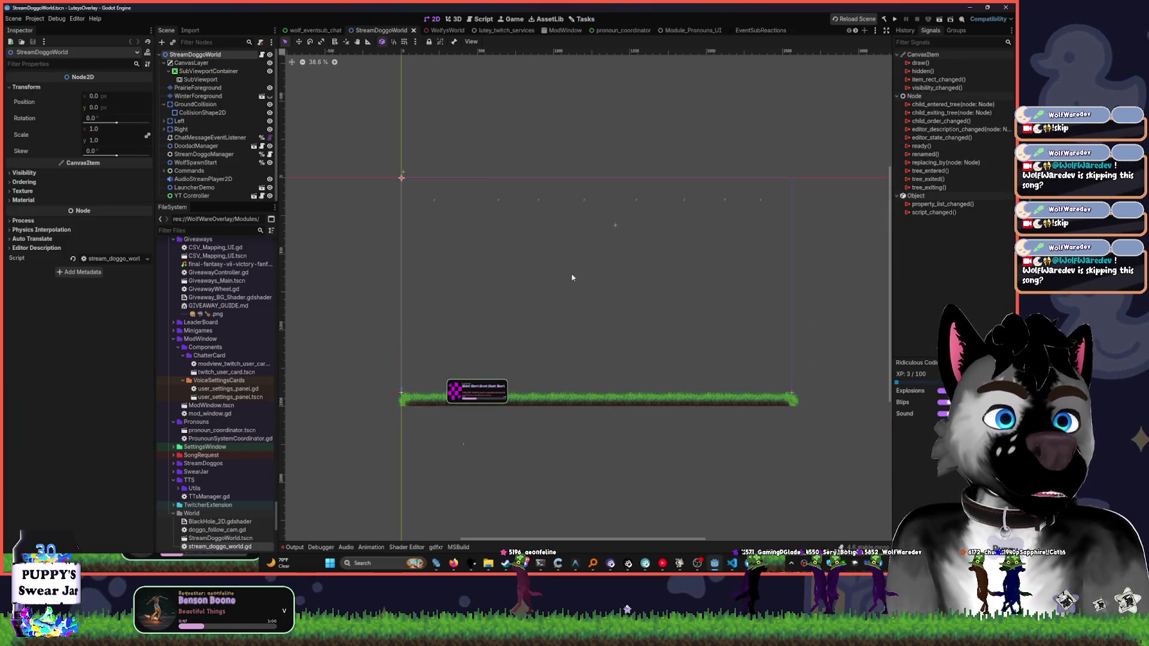
{"action": "left_click_drag", "start_coordinate": [596, 281], "coordinate": [544, 264]}
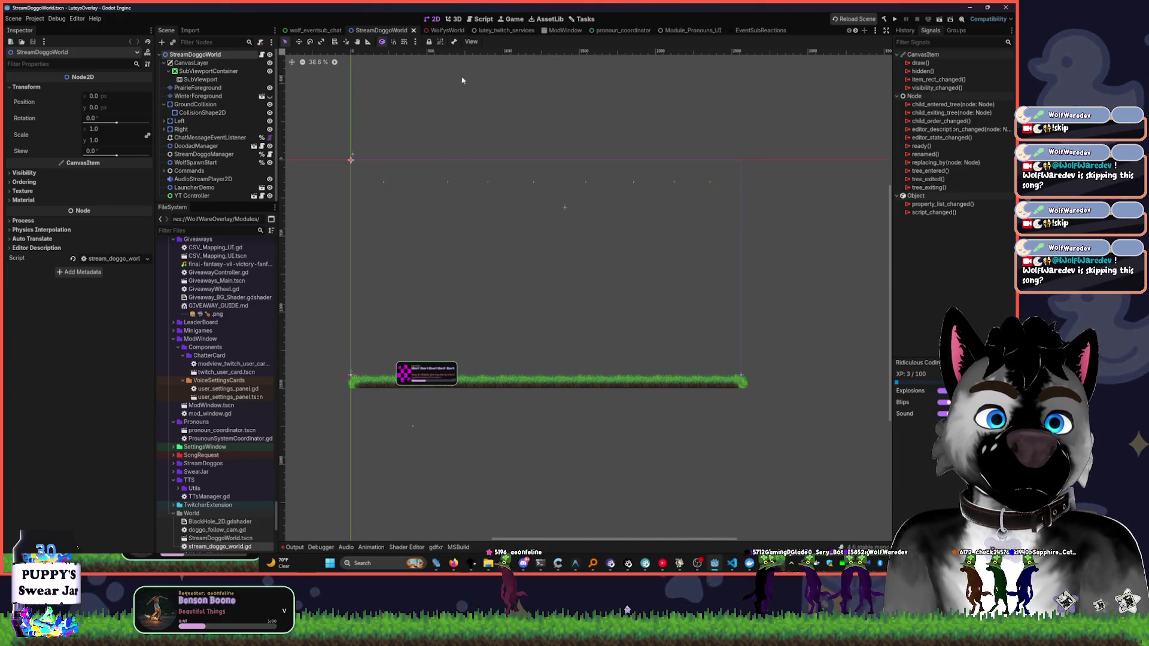
- Collapse the Modules, LuteyConfigCore, WolfWareOverlay, twitcher and addons folders in FileSystem
{"action": "scroll", "coordinate": [204, 335], "scroll_direction": "down", "scroll_amount": 10}
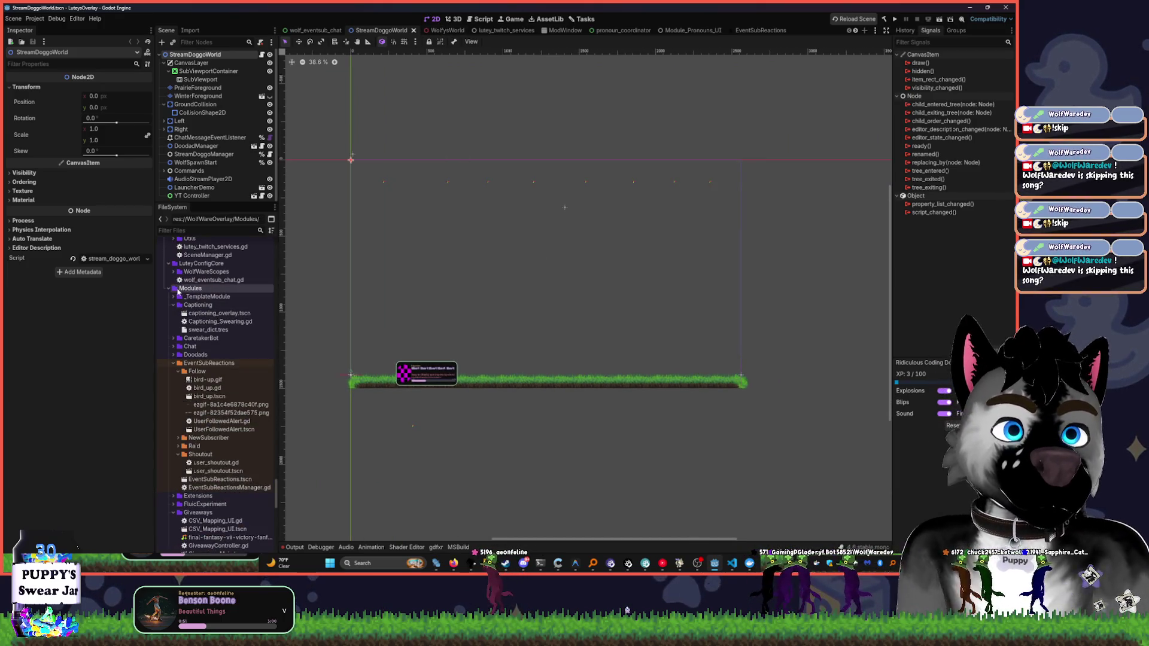
{"action": "left_click", "coordinate": [177, 289]}
{"action": "left_click", "coordinate": [169, 264]}
{"action": "scroll", "coordinate": [192, 273], "scroll_direction": "up", "scroll_amount": 3}
{"action": "left_click", "coordinate": [196, 277]}
{"action": "scroll", "coordinate": [198, 278], "scroll_direction": "up", "scroll_amount": 6}
{"action": "left_click", "coordinate": [201, 279]}
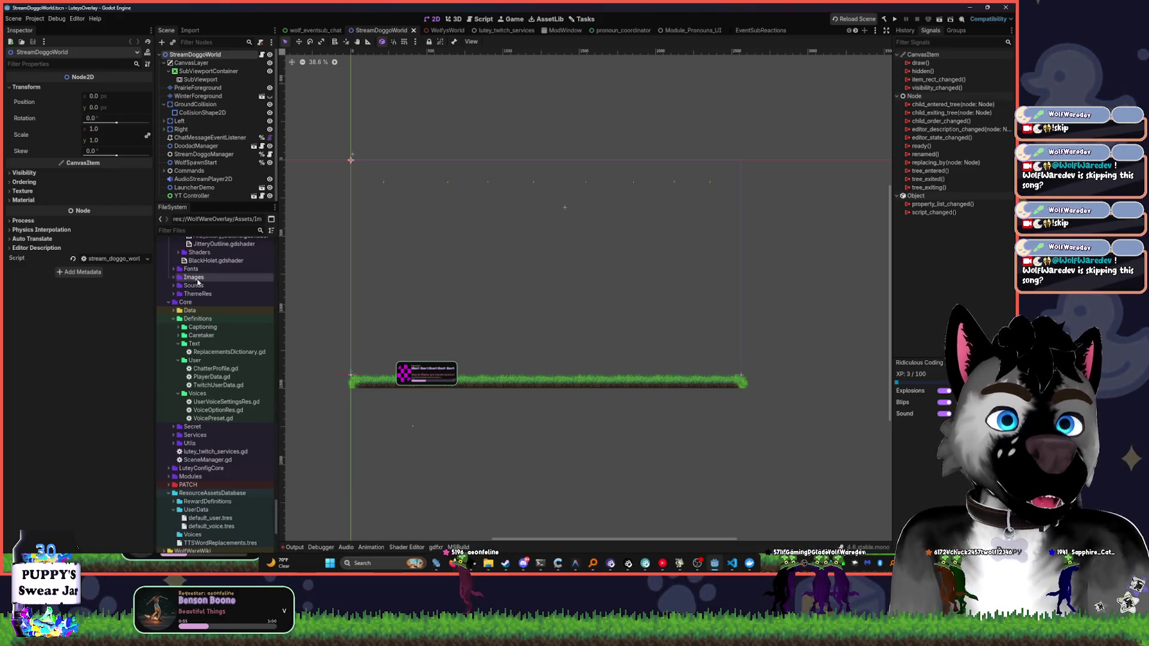
{"action": "scroll", "coordinate": [202, 284], "scroll_direction": "up", "scroll_amount": 10}
{"action": "double_click", "coordinate": [193, 365]}
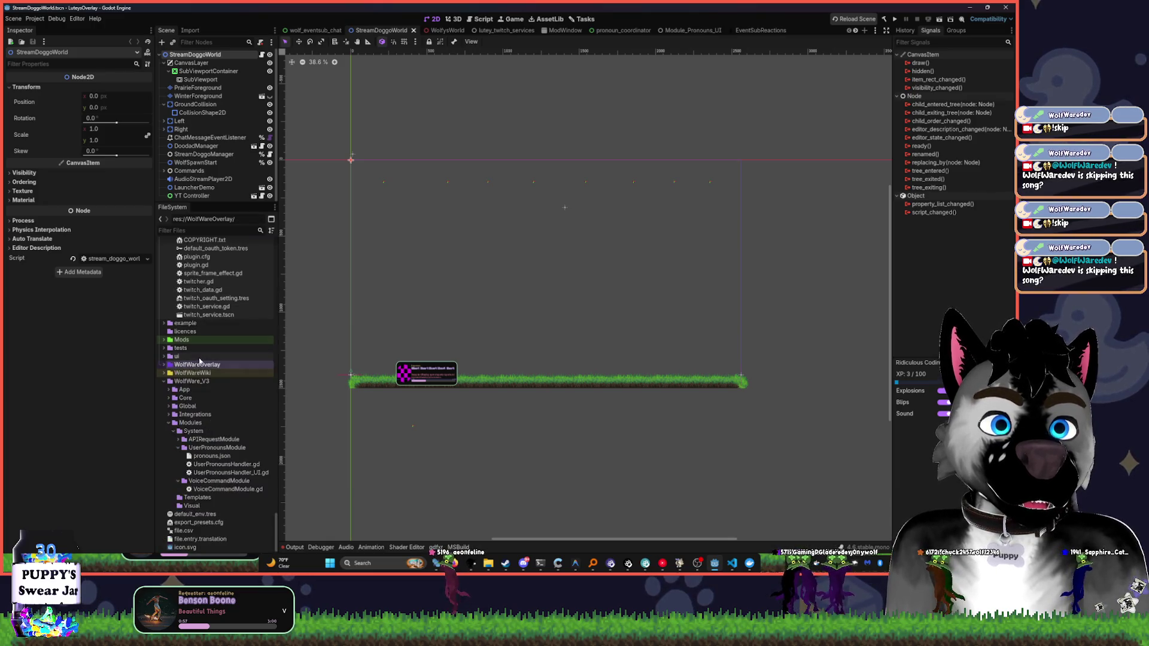
{"action": "scroll", "coordinate": [192, 359], "scroll_direction": "up", "scroll_amount": 15}
{"action": "left_click", "coordinate": [205, 282]}
{"action": "key", "text": "Left"}
{"action": "key", "text": "Left"}
{"action": "key", "text": "Left"}
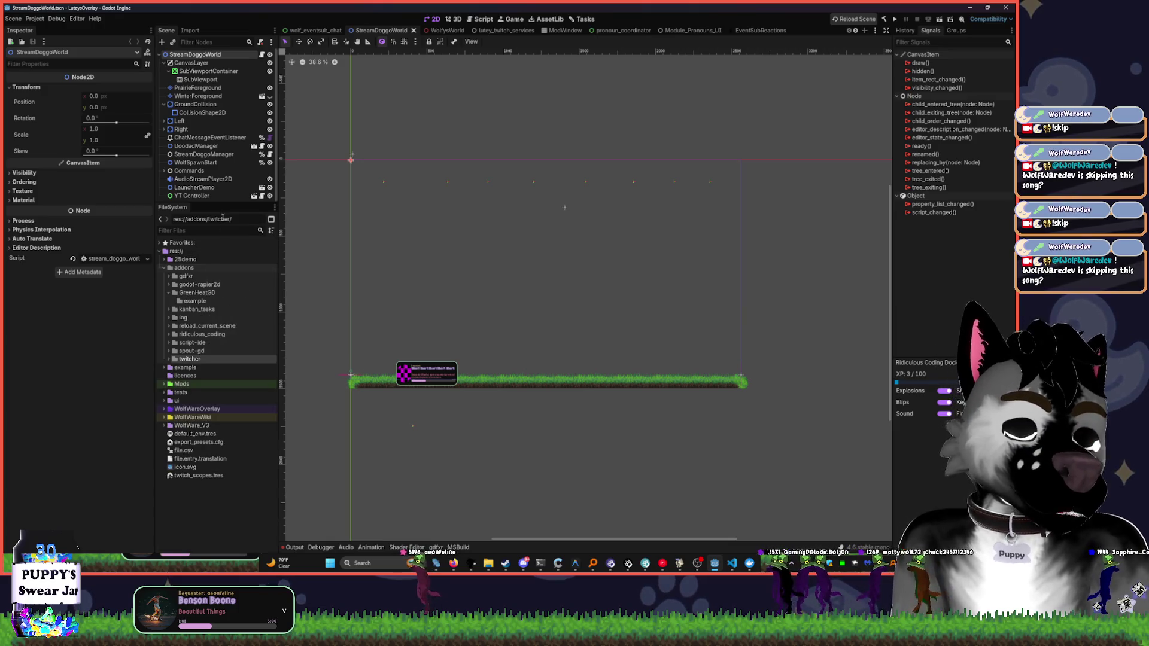
{"action": "left_click", "coordinate": [164, 267]}
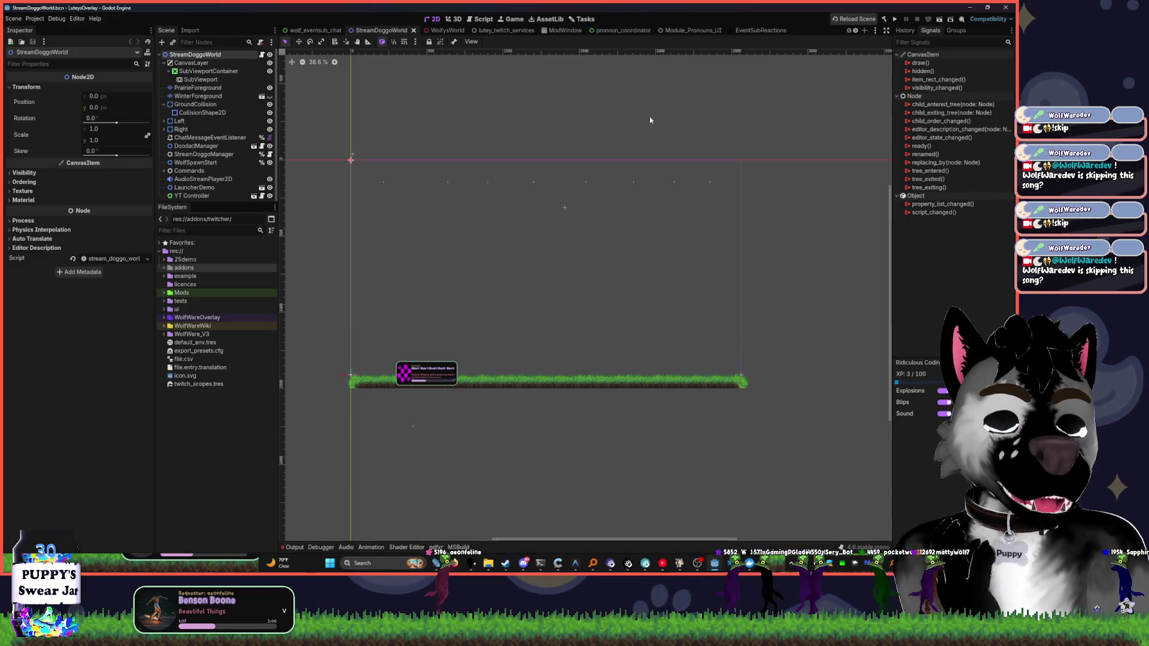
- Add a new task to the Bugs column on the task board
{"action": "left_click", "coordinate": [547, 19]}
{"action": "left_click", "coordinate": [584, 19]}
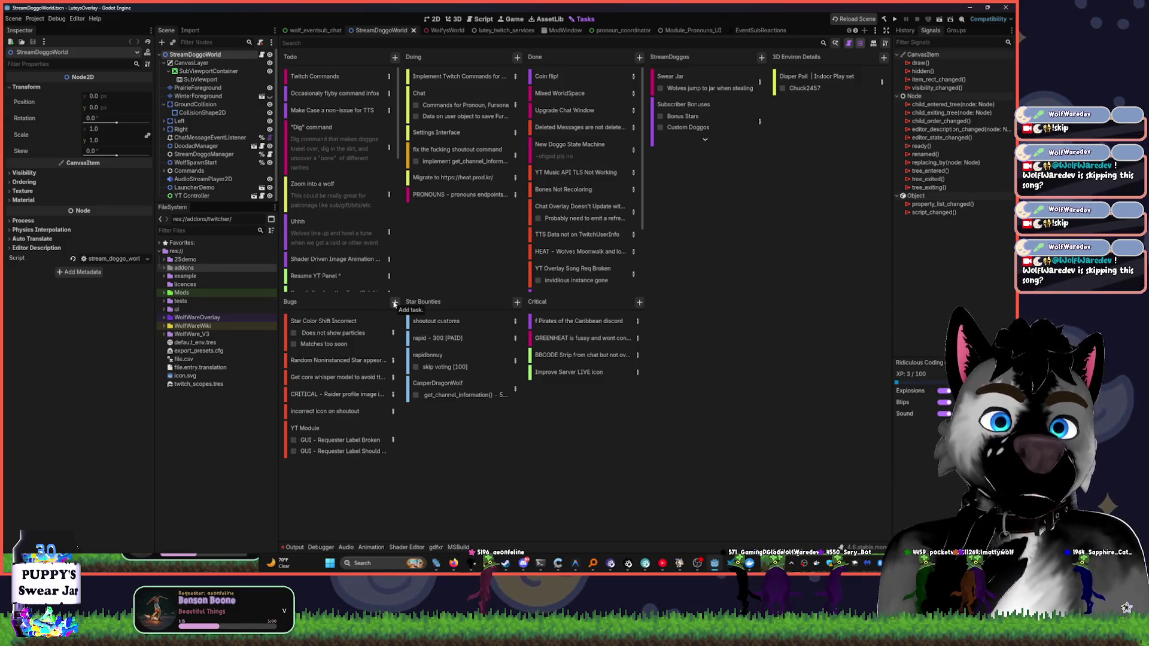
{"action": "left_click", "coordinate": [394, 302]}
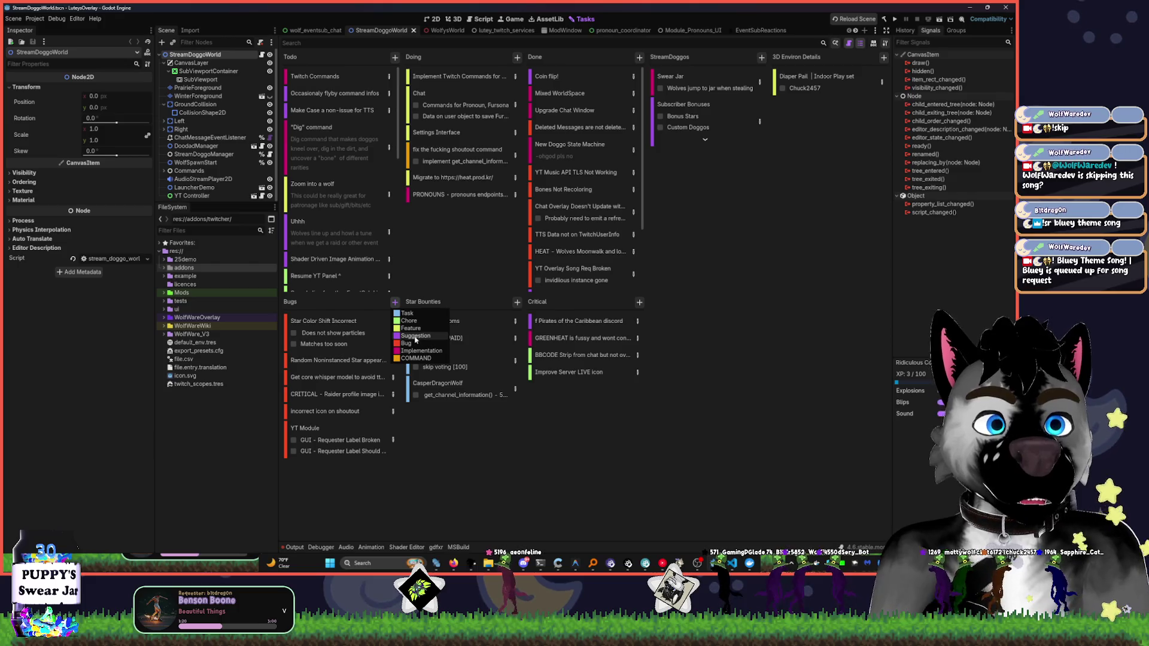
{"action": "left_click", "coordinate": [415, 338]}
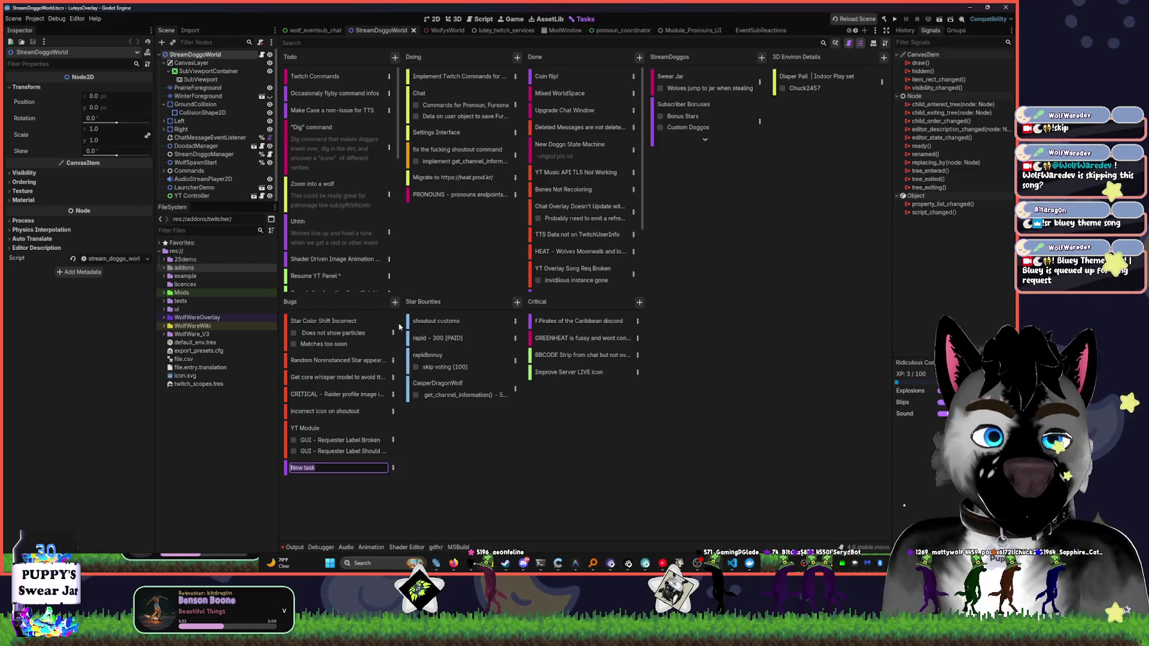
{"action": "key", "text": "BackSpace"}
{"action": "key", "text": "super+v"}
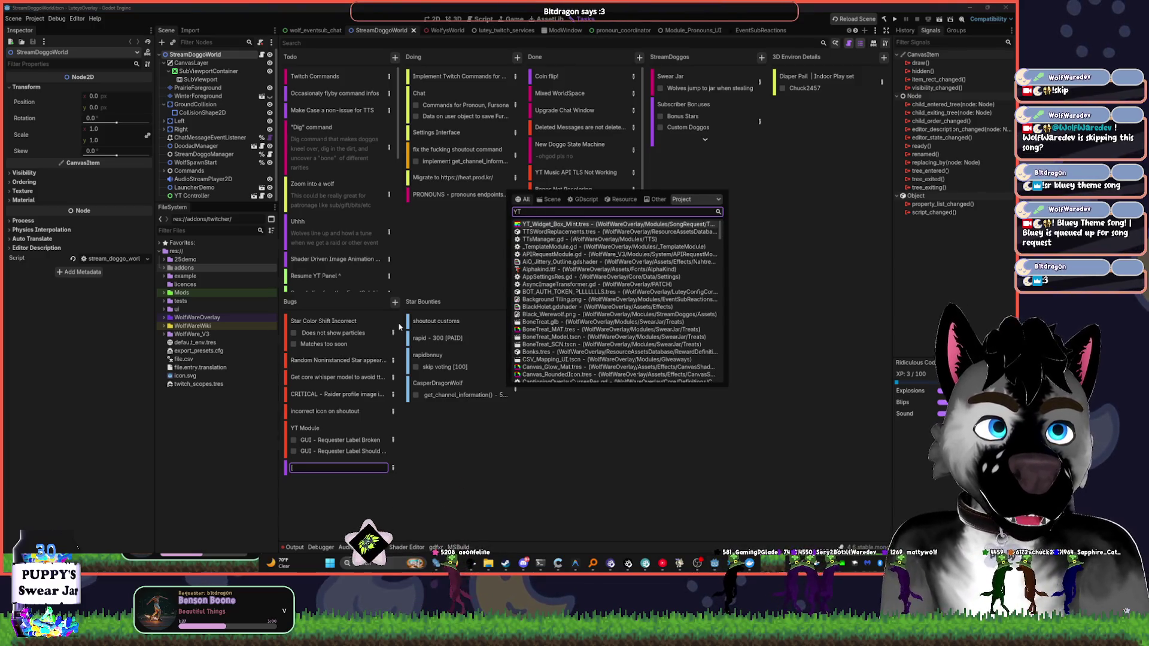
{"action": "key", "text": "Escape"}
{"action": "double_click", "coordinate": [338, 468]}
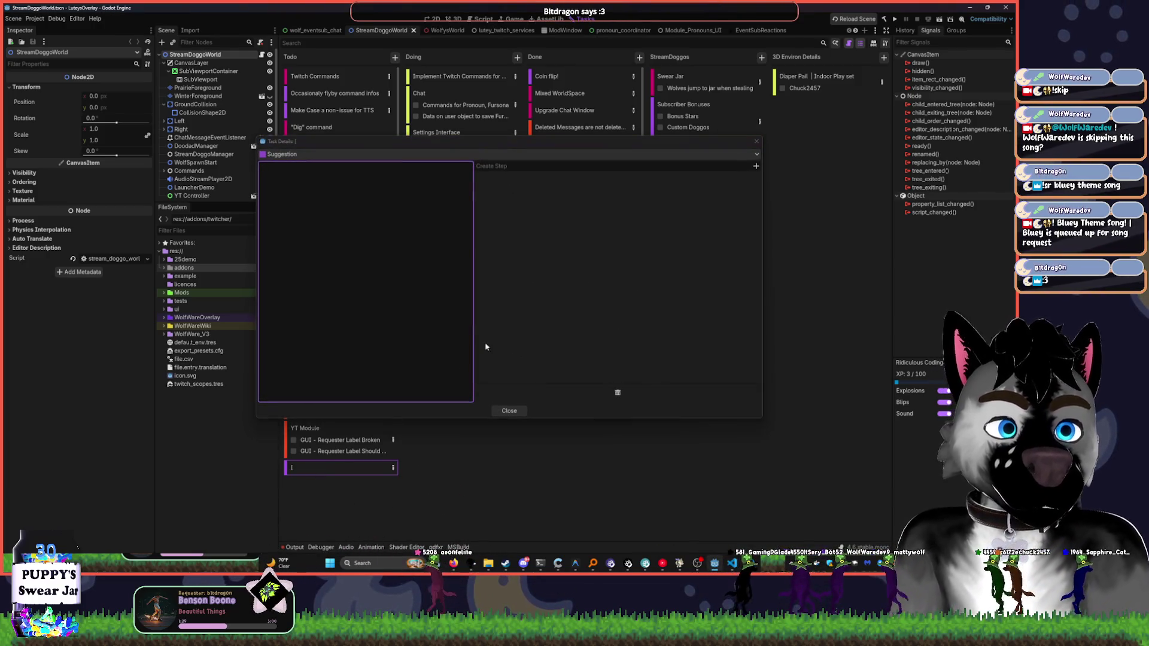
{"action": "left_click", "coordinate": [509, 411]}
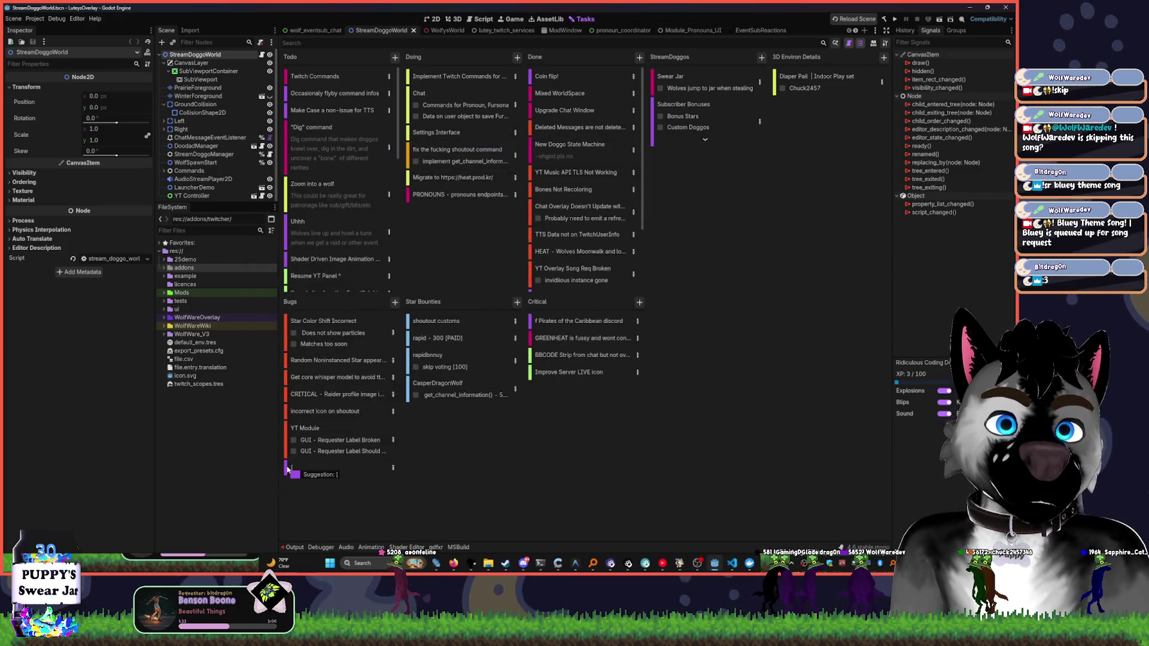
- Title the card [YT MODULE] and add the step 'Direct Links should parse into sr'
{"action": "left_click", "coordinate": [300, 470]}
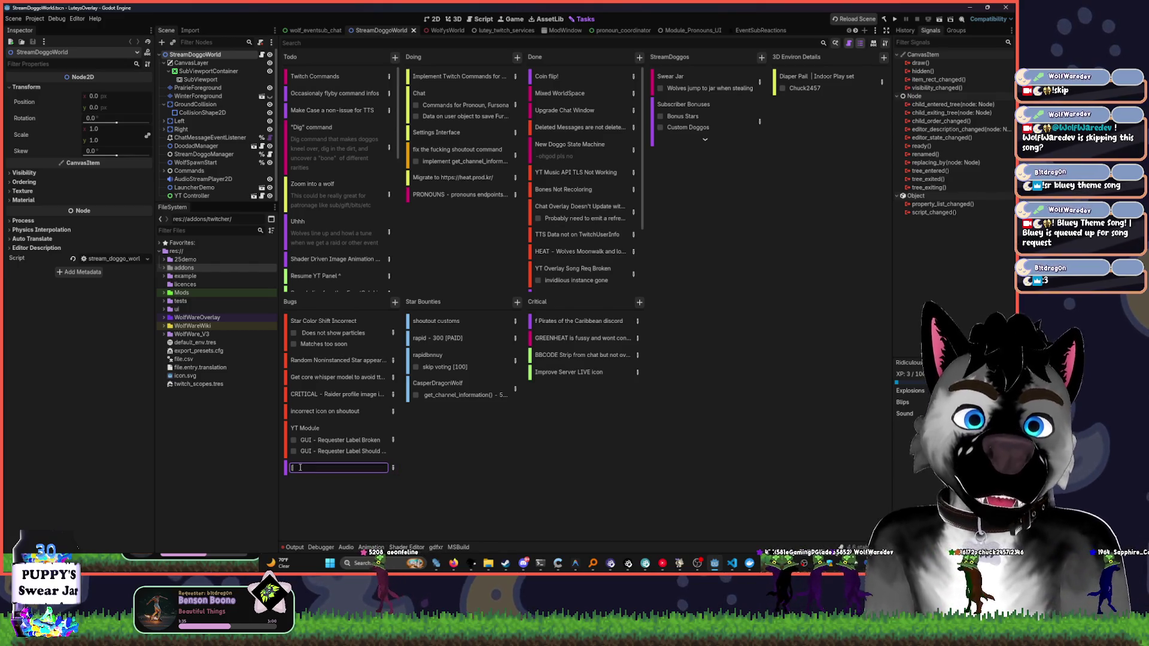
{"action": "type", "text": "[YT MODULE"}
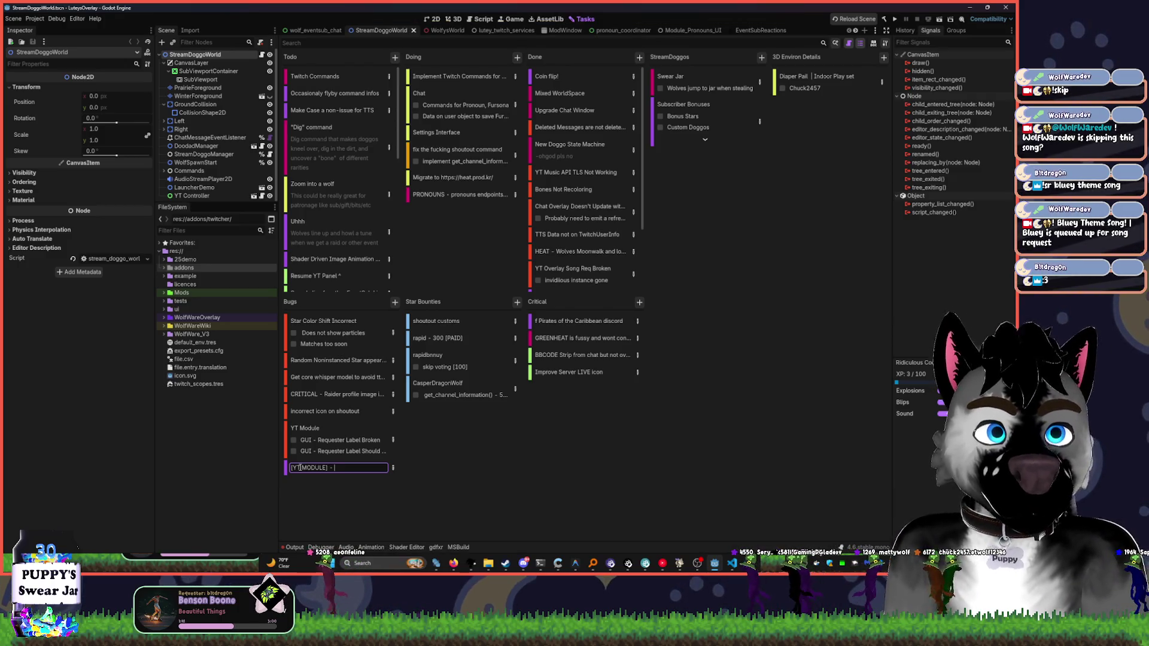
{"action": "key", "text": "Return"}
{"action": "type", "text": "Links should parse info"}
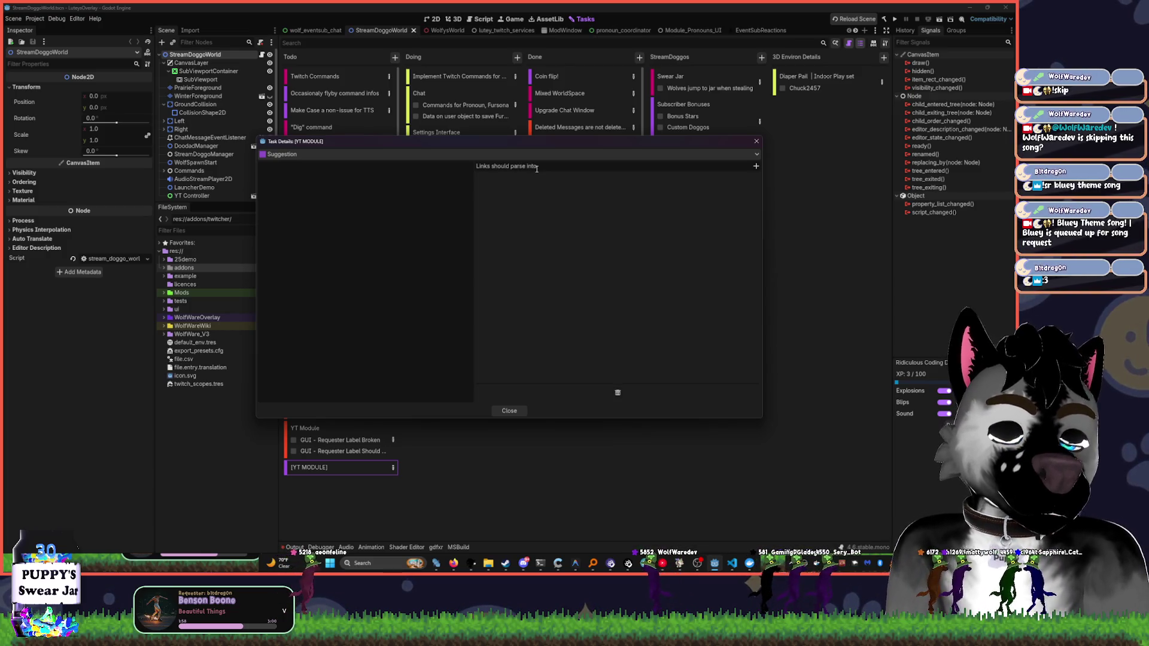
{"action": "type", "text": "Direct "}
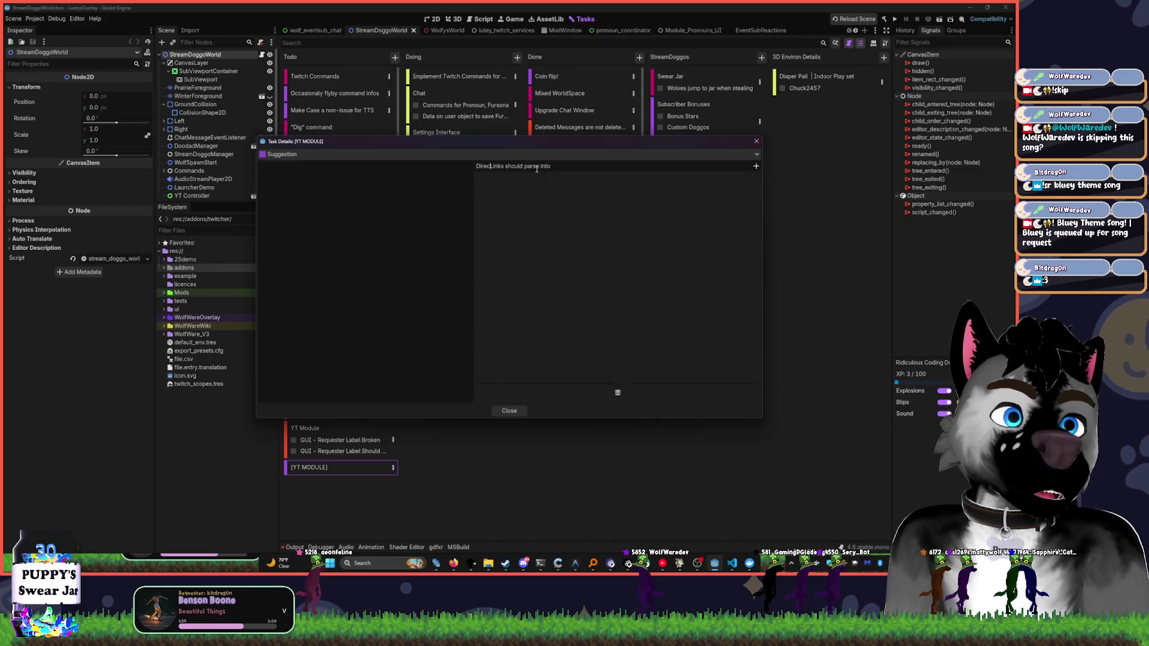
{"action": "type", "text": " sr"}
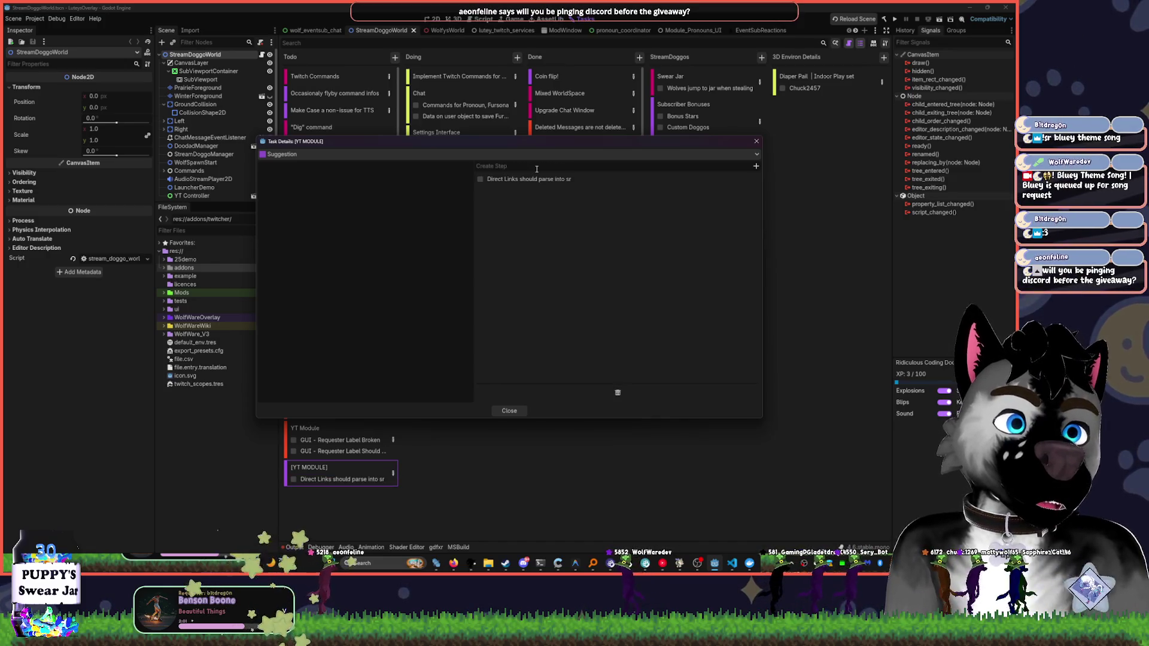
{"action": "key", "text": "Return"}
{"action": "left_click", "coordinate": [509, 411]}
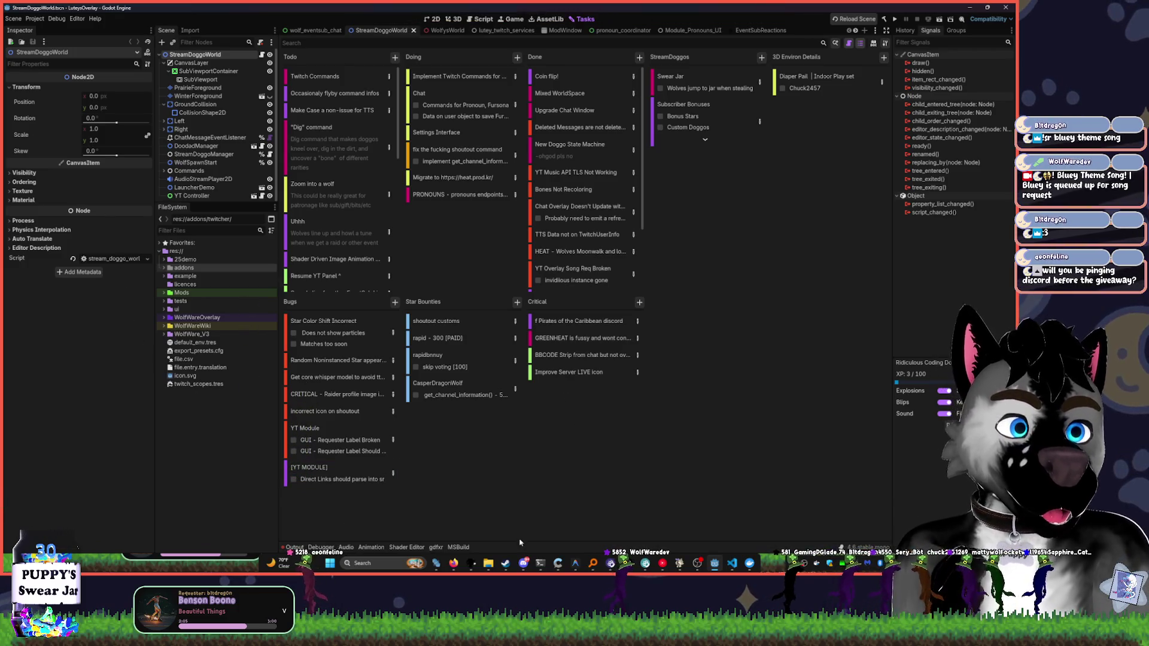
{"action": "mouse_move", "coordinate": [518, 559]}
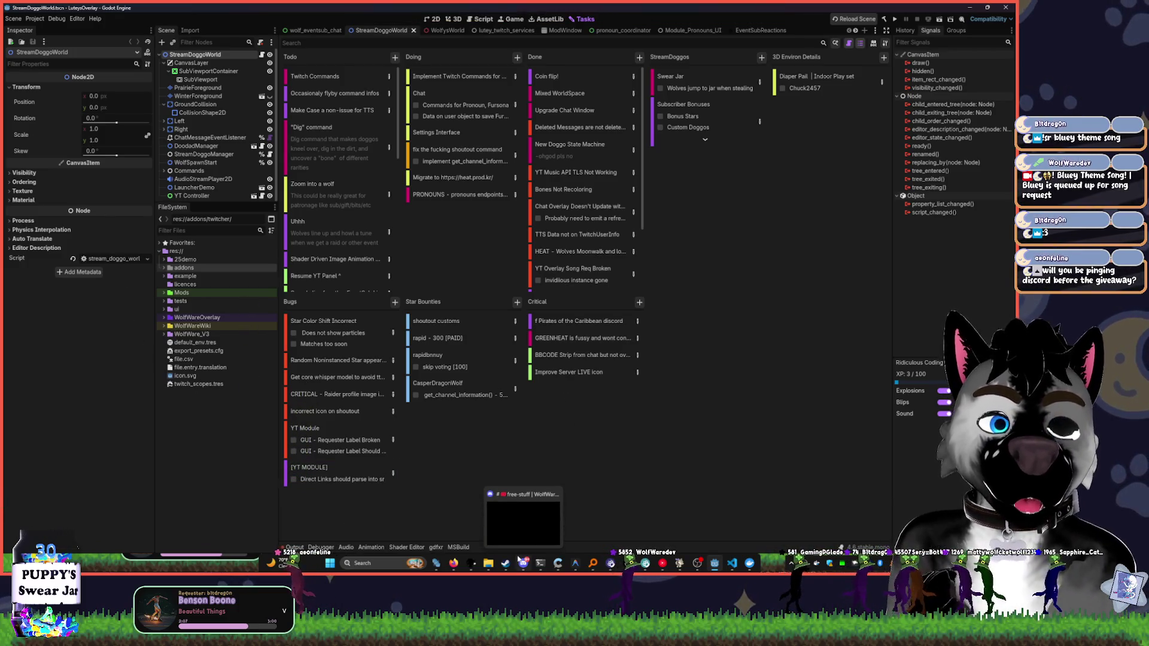
- Bring the YouTube Music window in front of Godot and start a music search
{"action": "left_click", "coordinate": [528, 567]}
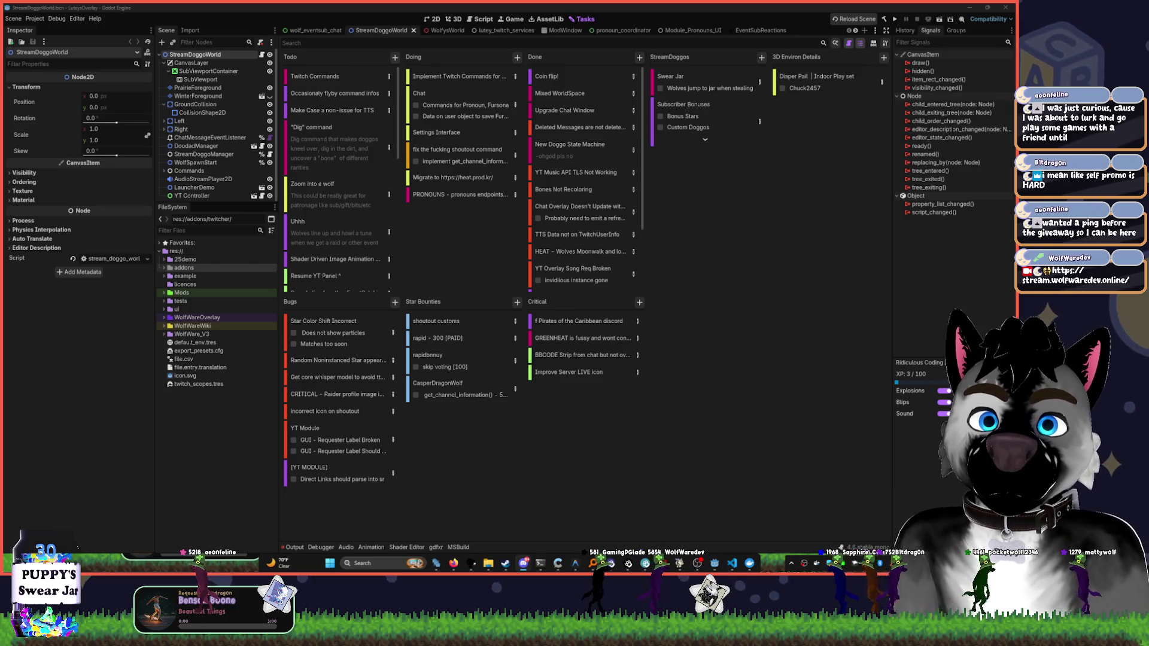
{"action": "key", "text": "alt+Tab"}
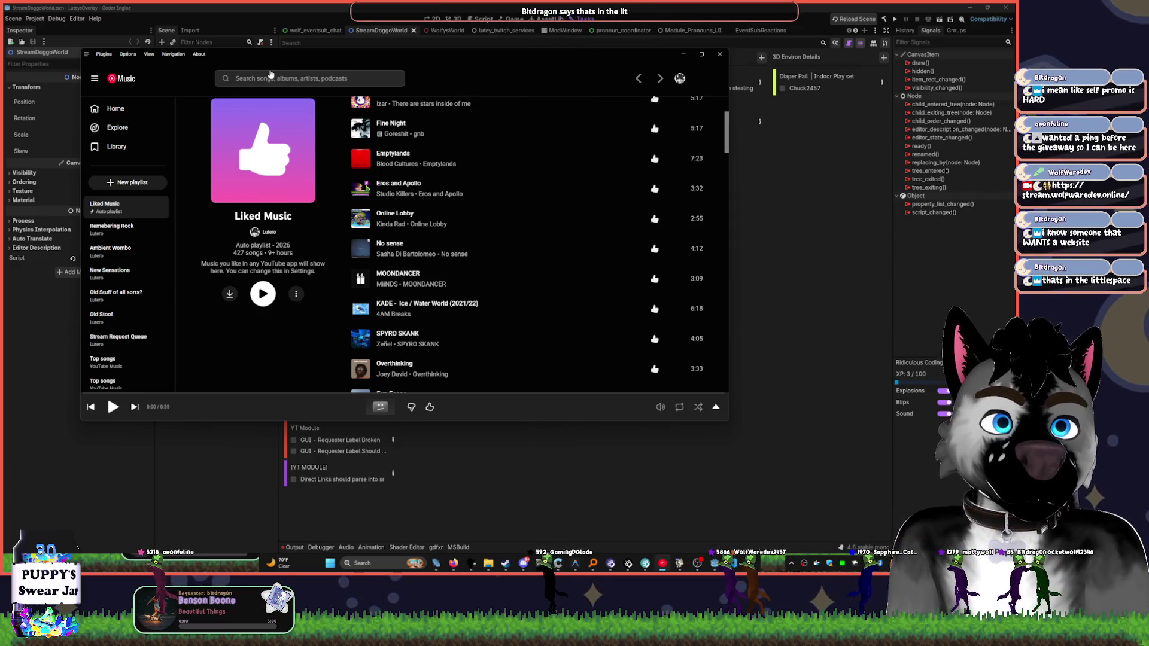
{"action": "left_click", "coordinate": [269, 71]}
- Search 'Bluey', play Bluey Theme Tune (Orchestral Version) from the artist page, then return Home
{"action": "type", "text": "Bluey"}
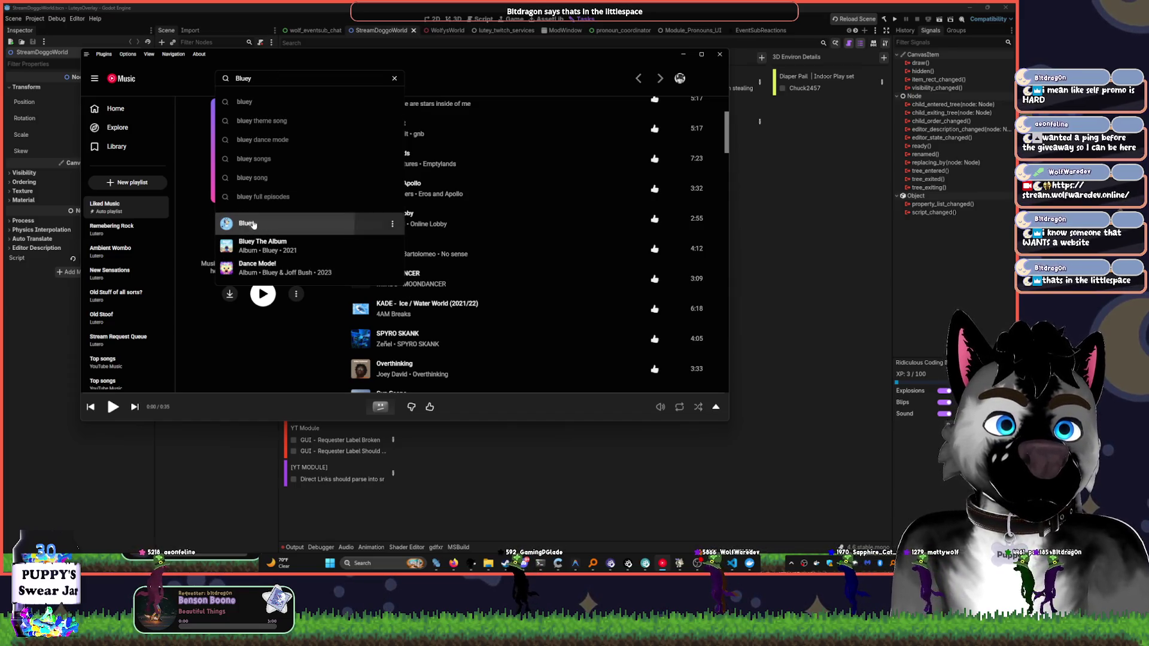
{"action": "left_click", "coordinate": [259, 218]}
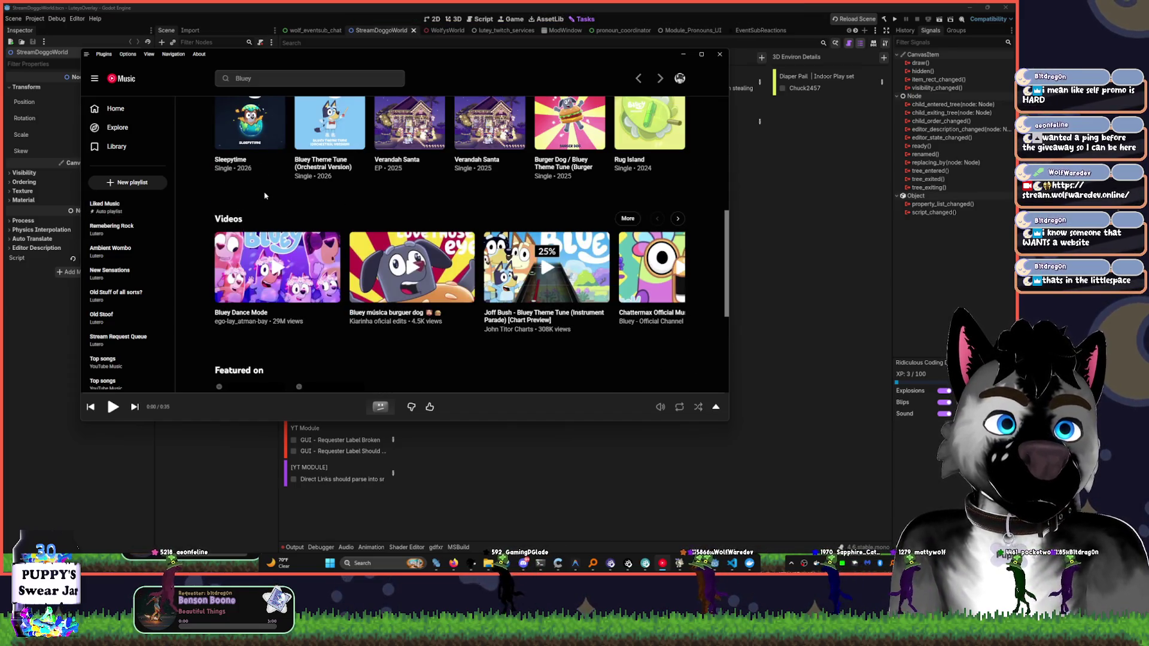
{"action": "left_click", "coordinate": [351, 141]}
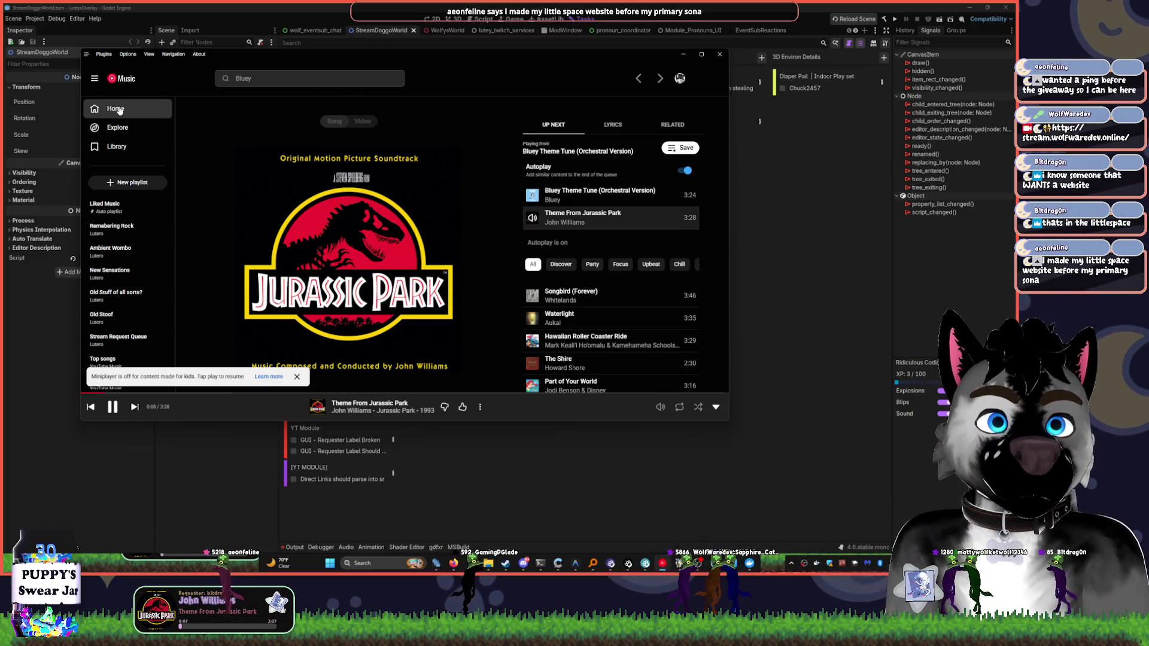
{"action": "left_click", "coordinate": [190, 198]}
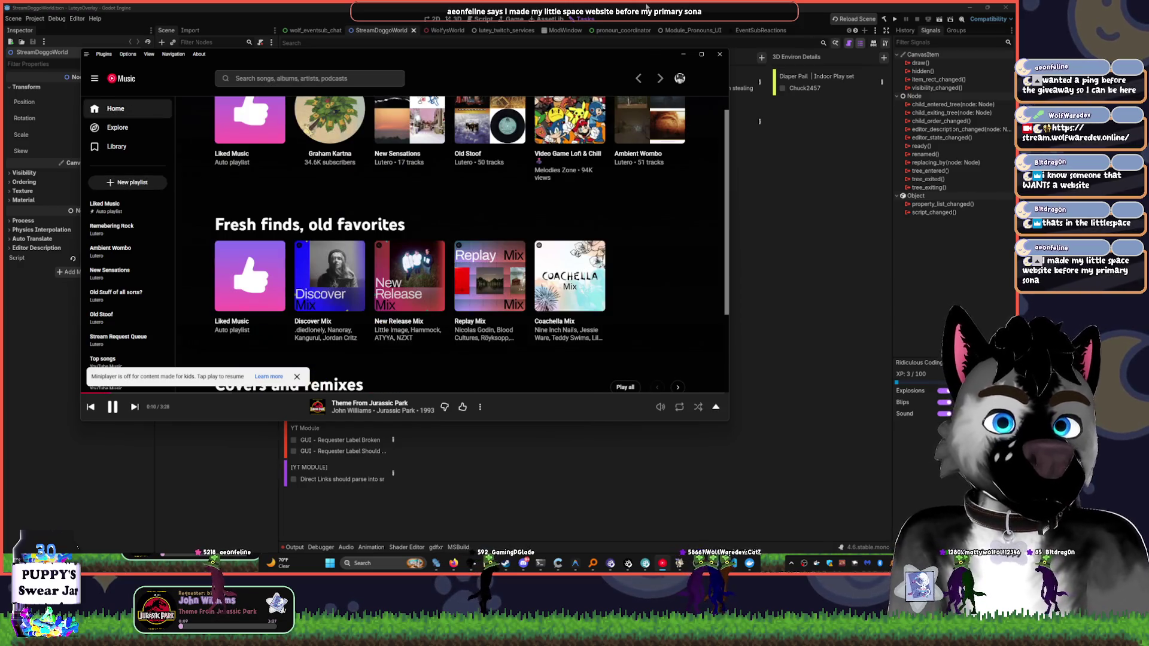
- Minimize the YouTube Music window so the Godot kanban board shows
{"action": "left_click", "coordinate": [646, 7]}
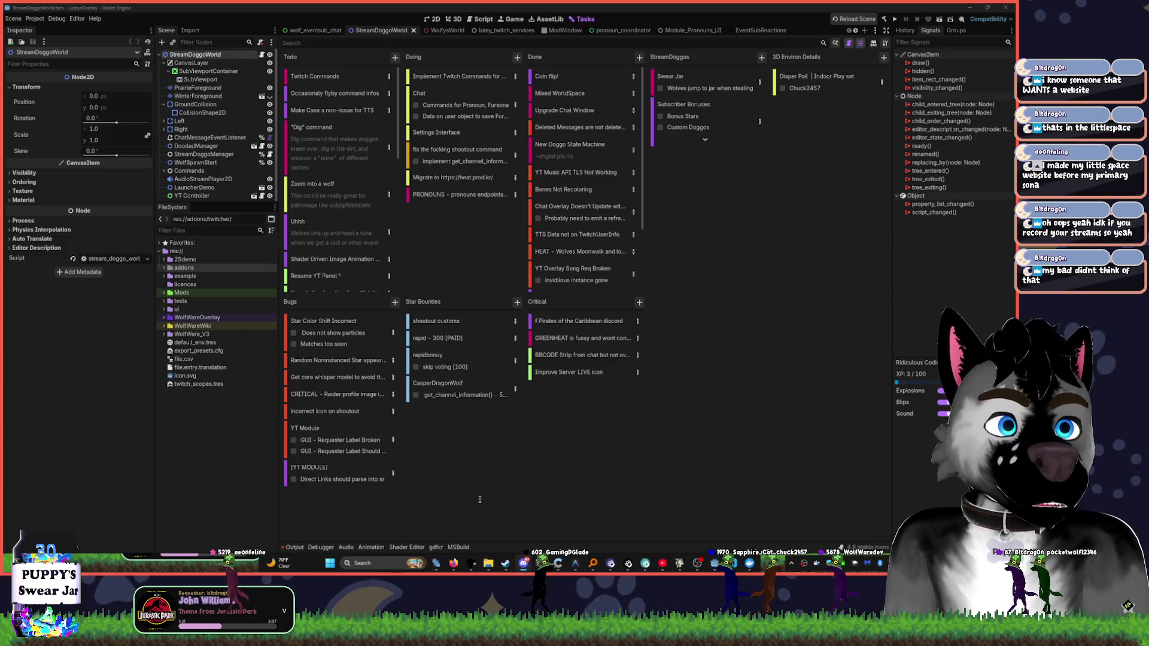
- Restore YouTube Music, lower the volume and skip ahead two tracks
{"action": "left_click", "coordinate": [663, 565]}
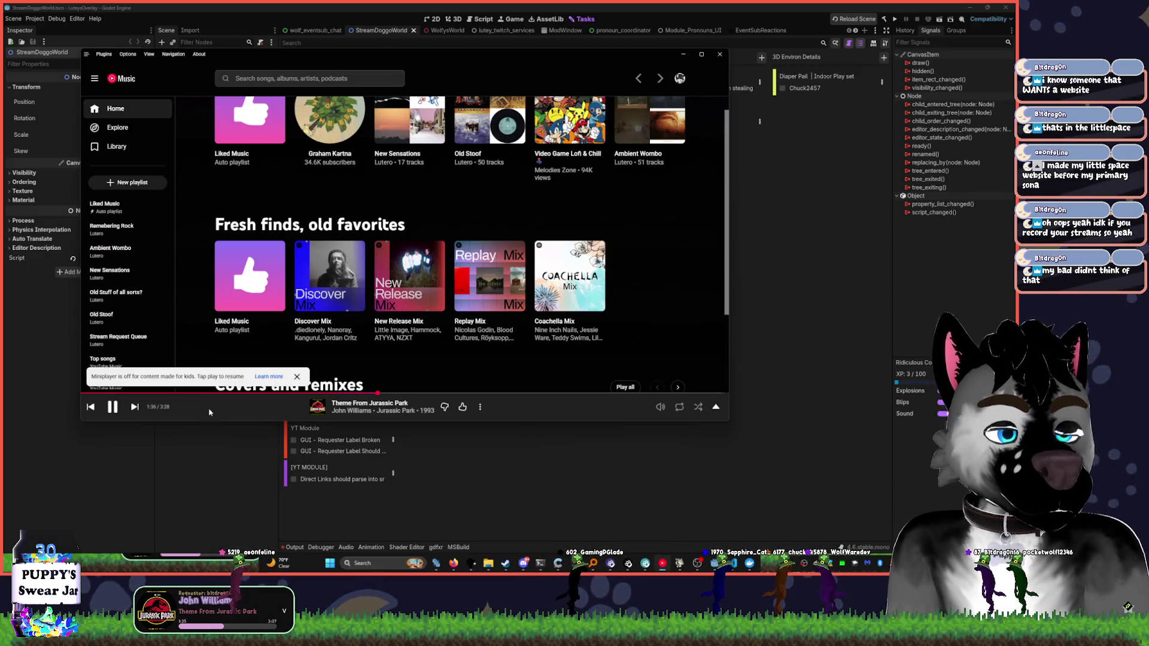
{"action": "key", "text": "XF86AudioLowerVolume"}
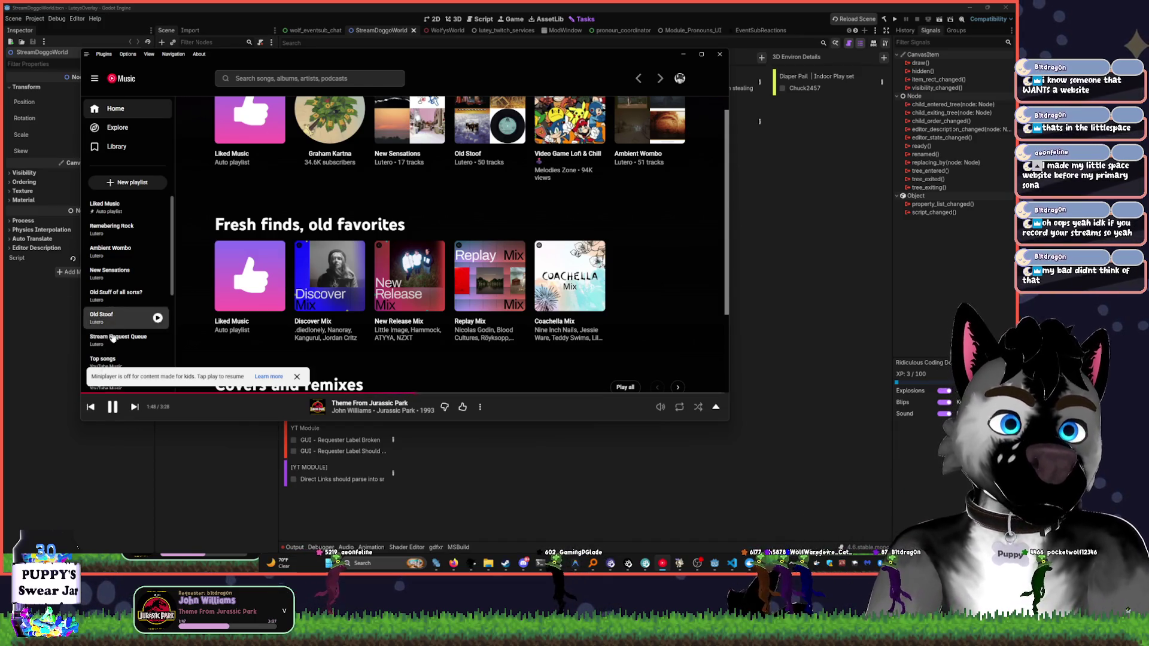
{"action": "left_click", "coordinate": [134, 407]}
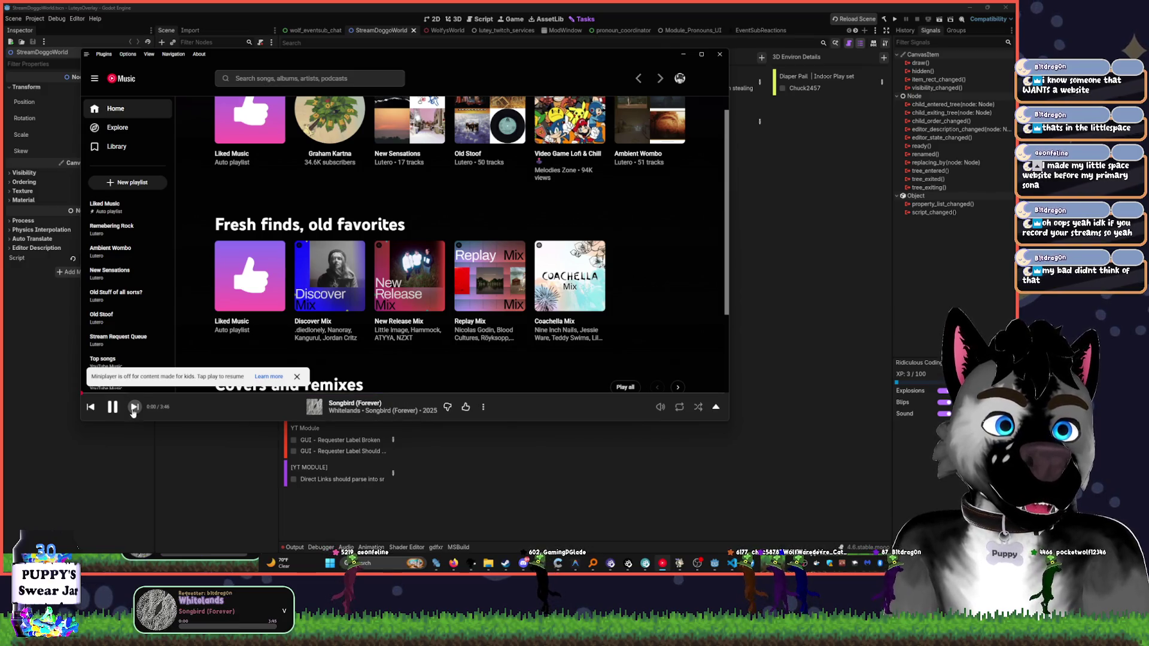
{"action": "left_click", "coordinate": [134, 407]}
{"action": "left_click", "coordinate": [113, 407]}
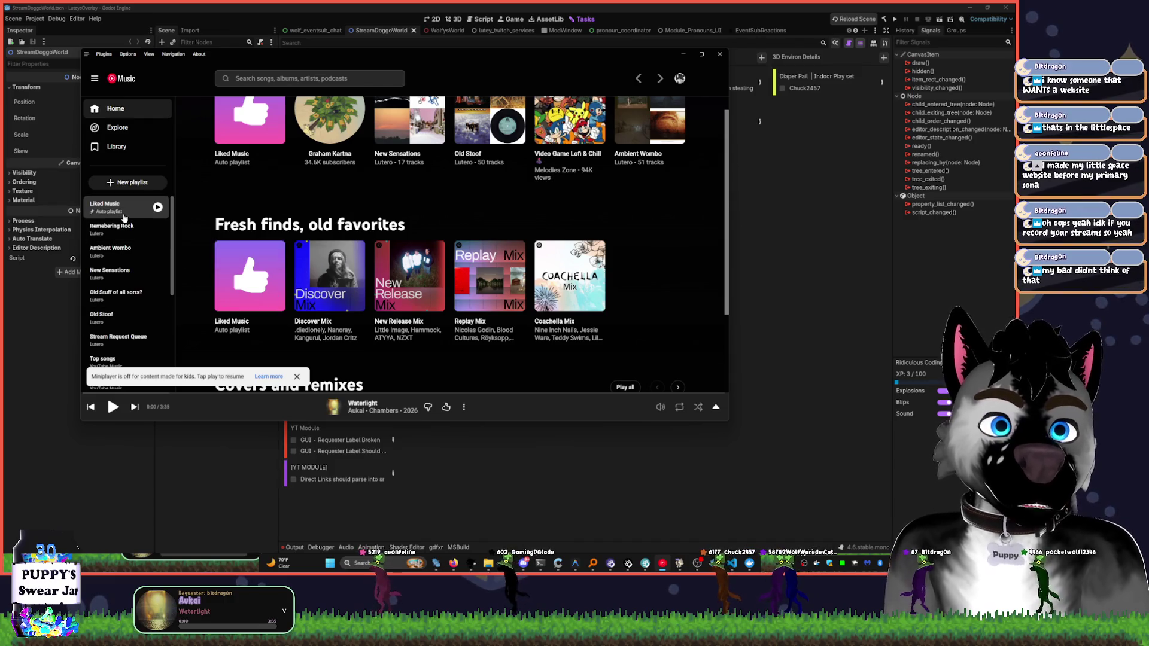
{"action": "mouse_move", "coordinate": [264, 79]}
{"action": "left_mouse_down"}
{"action": "mouse_move", "coordinate": [289, 87]}
{"action": "mouse_move", "coordinate": [309, 69]}
{"action": "mouse_move", "coordinate": [329, 85]}
{"action": "left_mouse_up"}
- Play Give Me a Minute from Liked Music, then minimize the player
{"action": "left_click", "coordinate": [164, 243]}
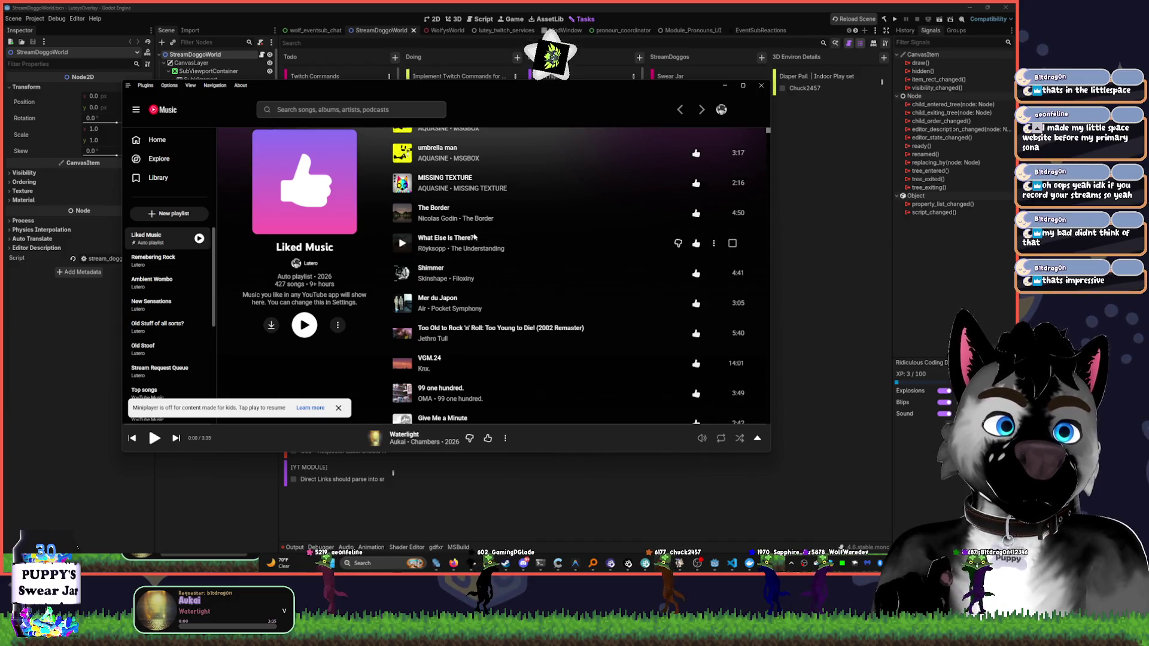
{"action": "scroll", "coordinate": [419, 336], "scroll_direction": "down", "scroll_amount": 3}
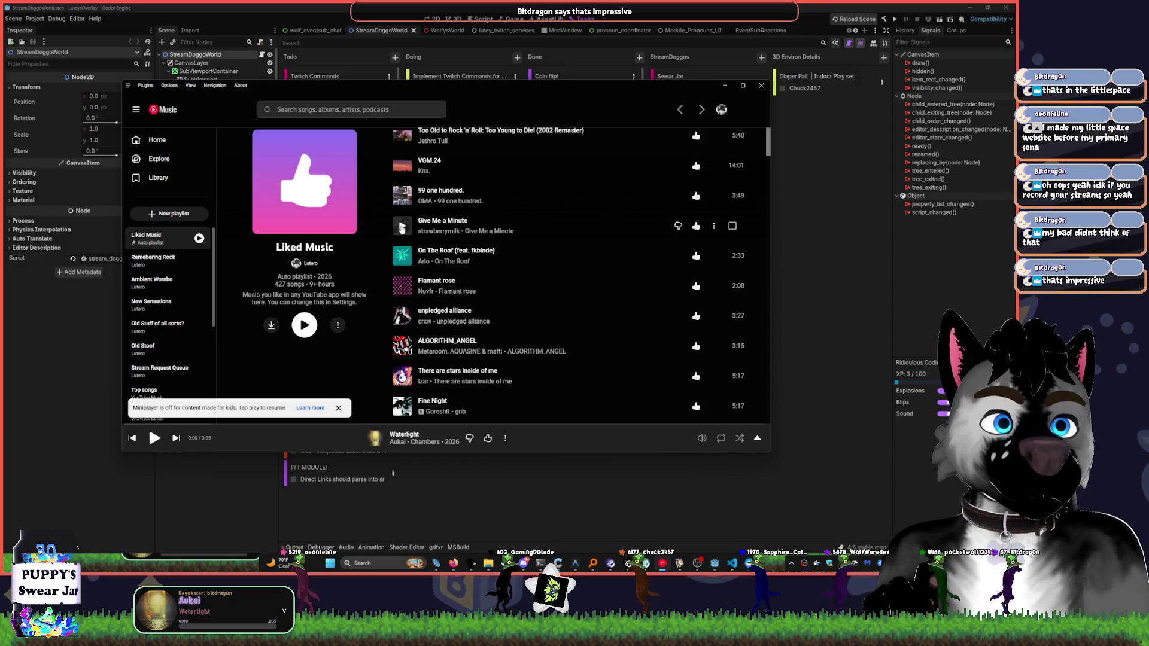
{"action": "left_click", "coordinate": [404, 230]}
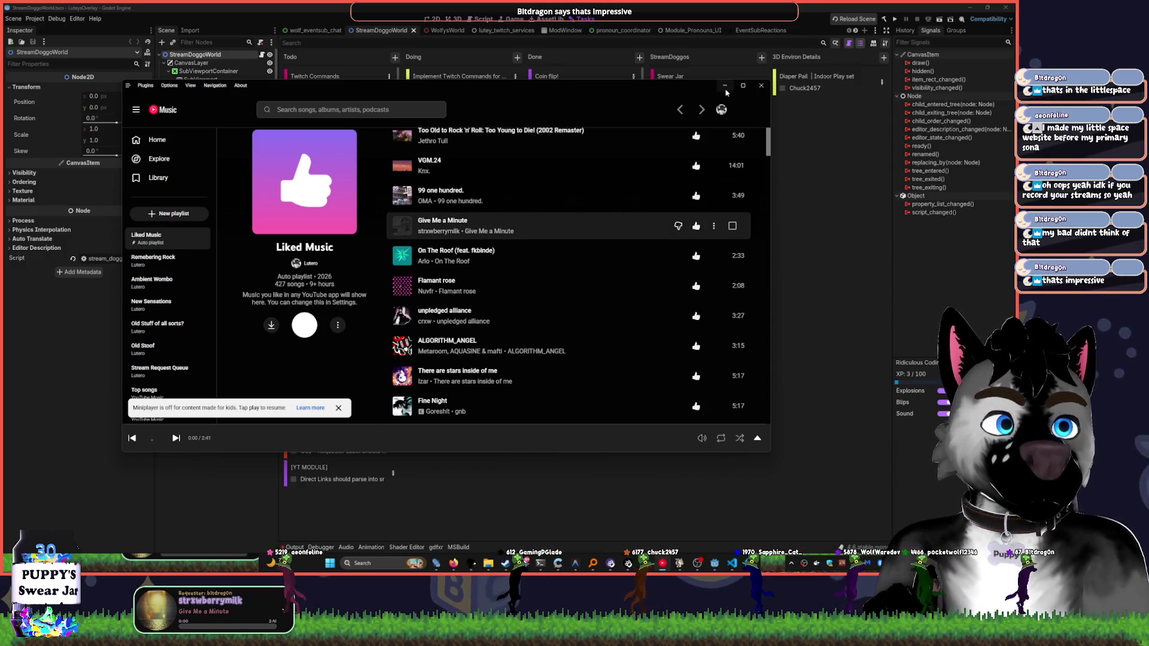
{"action": "scroll", "coordinate": [488, 289], "scroll_direction": "down", "scroll_amount": 2}
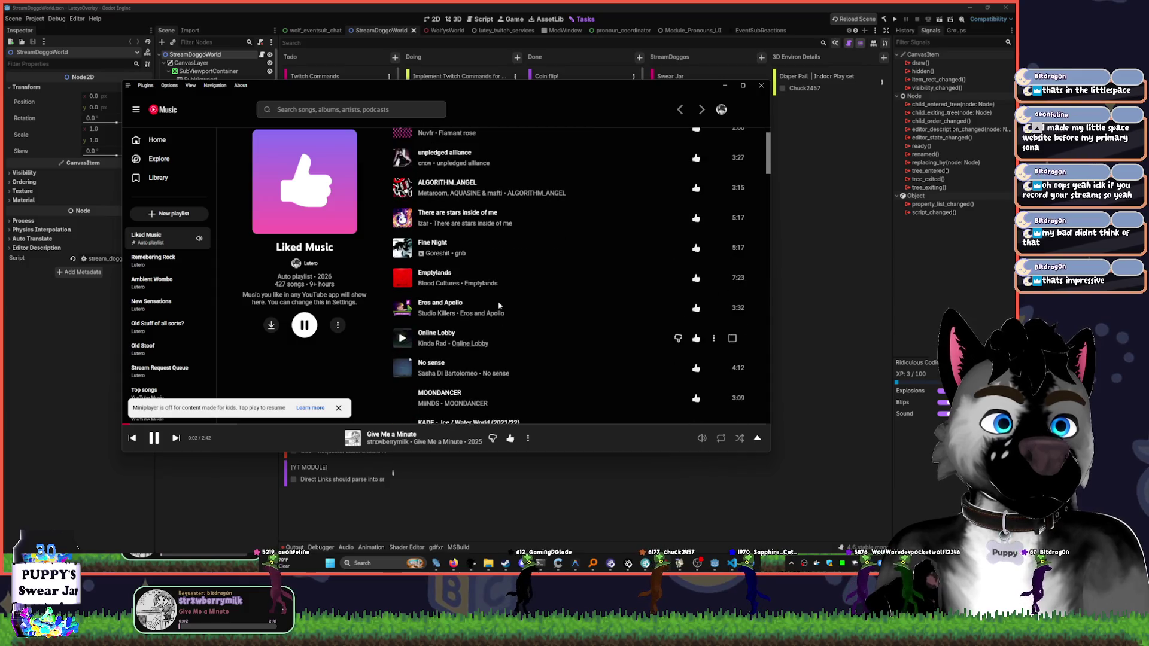
{"action": "left_click", "coordinate": [725, 86]}
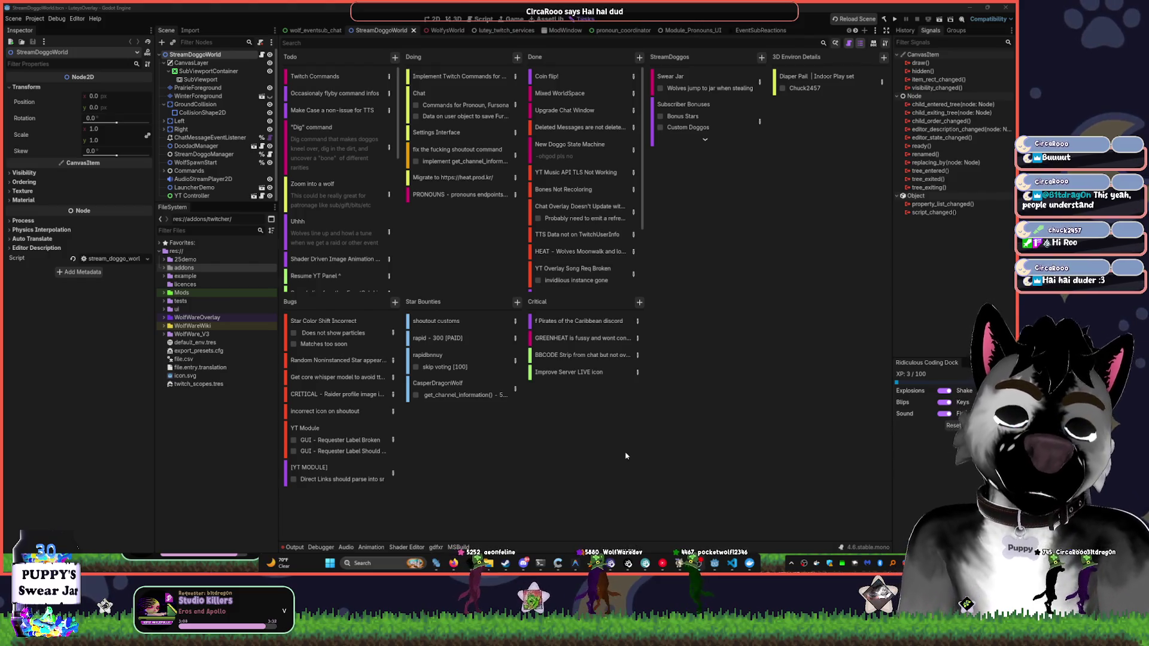
- Un-maximize the Godot editor window showing the Tasks kanban board
{"action": "double_click", "coordinate": [435, 11]}
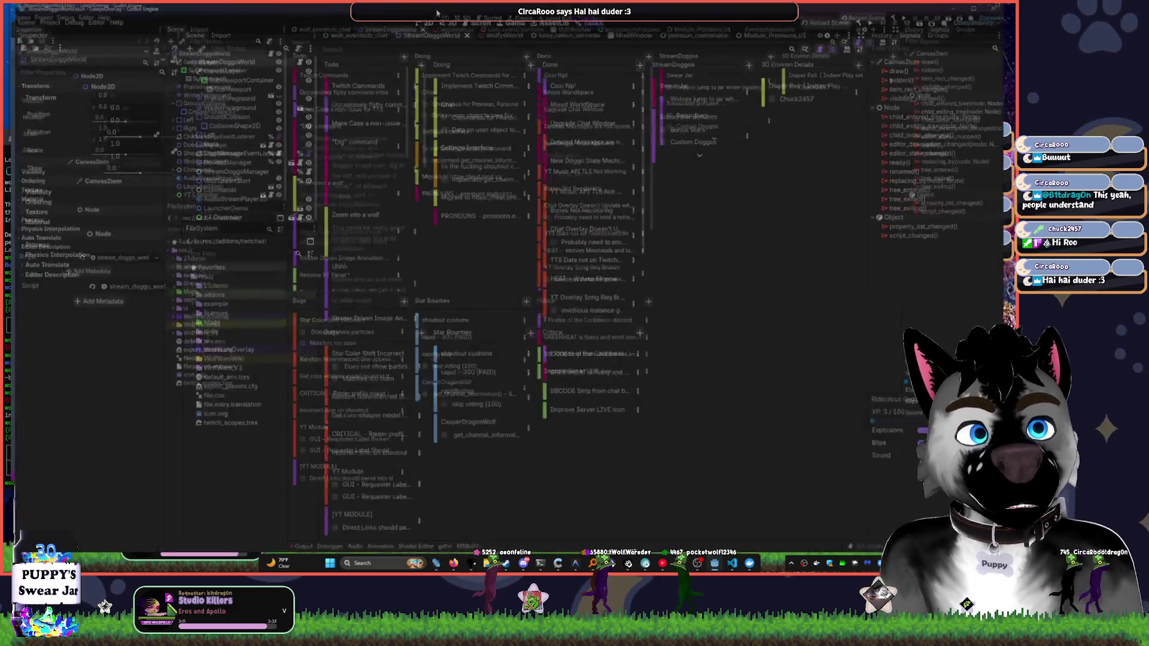
- Re-maximize the editor, switch to the 2D view and select the SubViewportContainer node
{"action": "double_click", "coordinate": [436, 11]}
{"action": "left_click", "coordinate": [431, 22]}
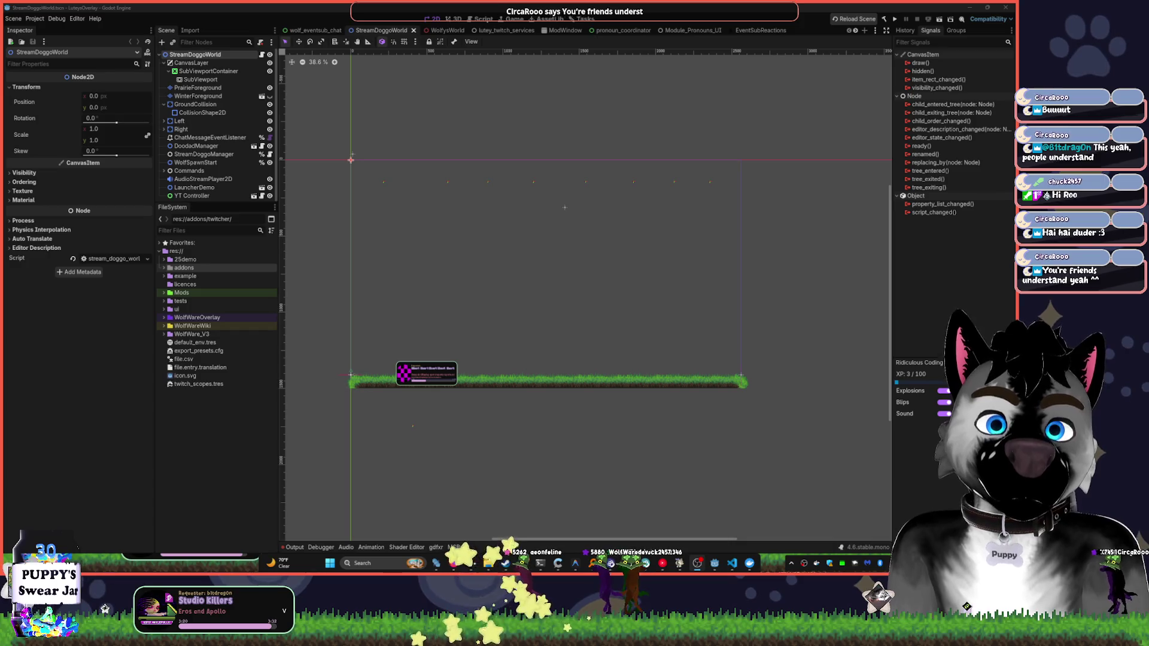
{"action": "left_click", "coordinate": [677, 328]}
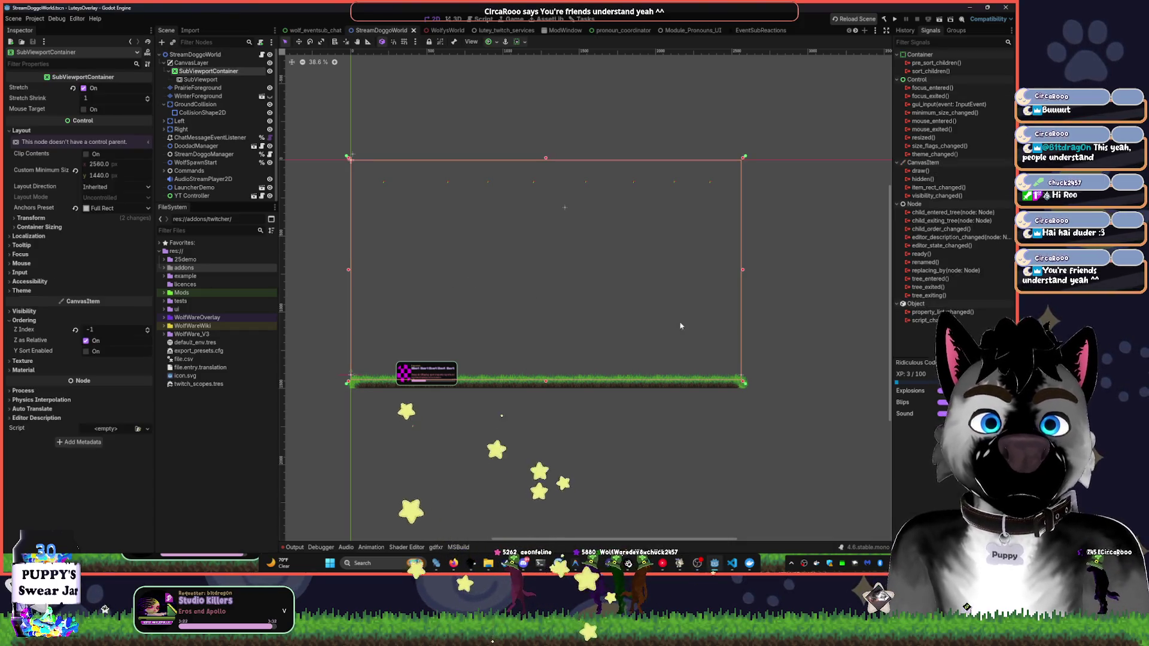
{"action": "mouse_move", "coordinate": [666, 569]}
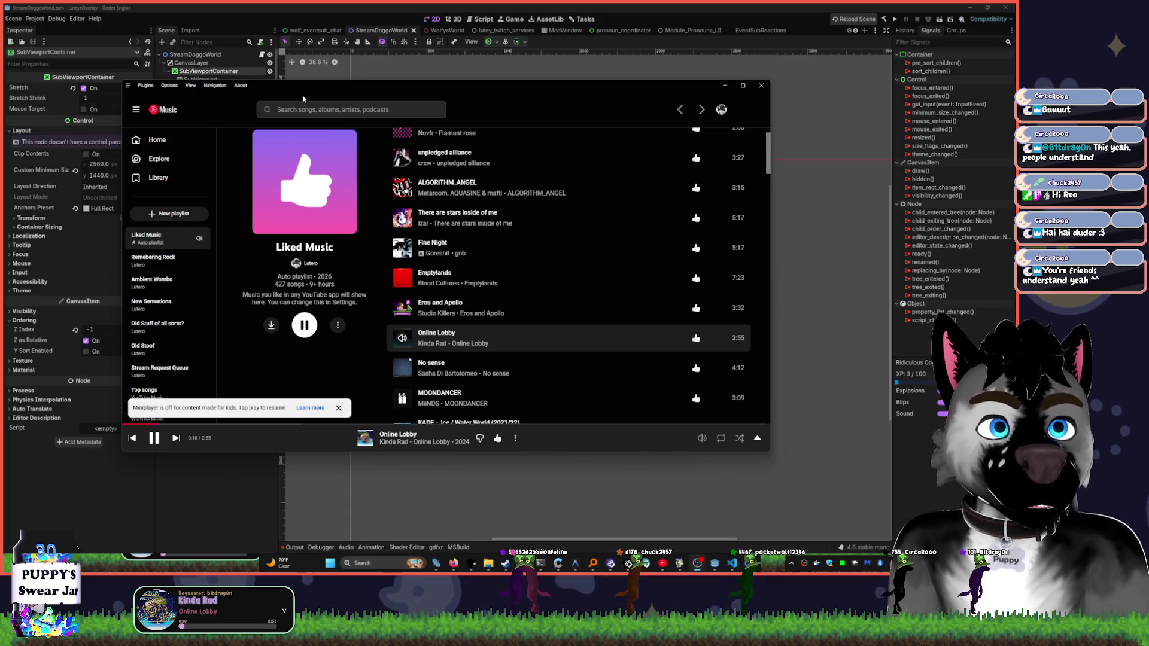
- Search 'darude sandstorm', play Sandstorm (Radio Edit) and dismiss the Miniplayer notice
{"action": "left_click", "coordinate": [304, 111]}
{"action": "type", "text": "darudde"}
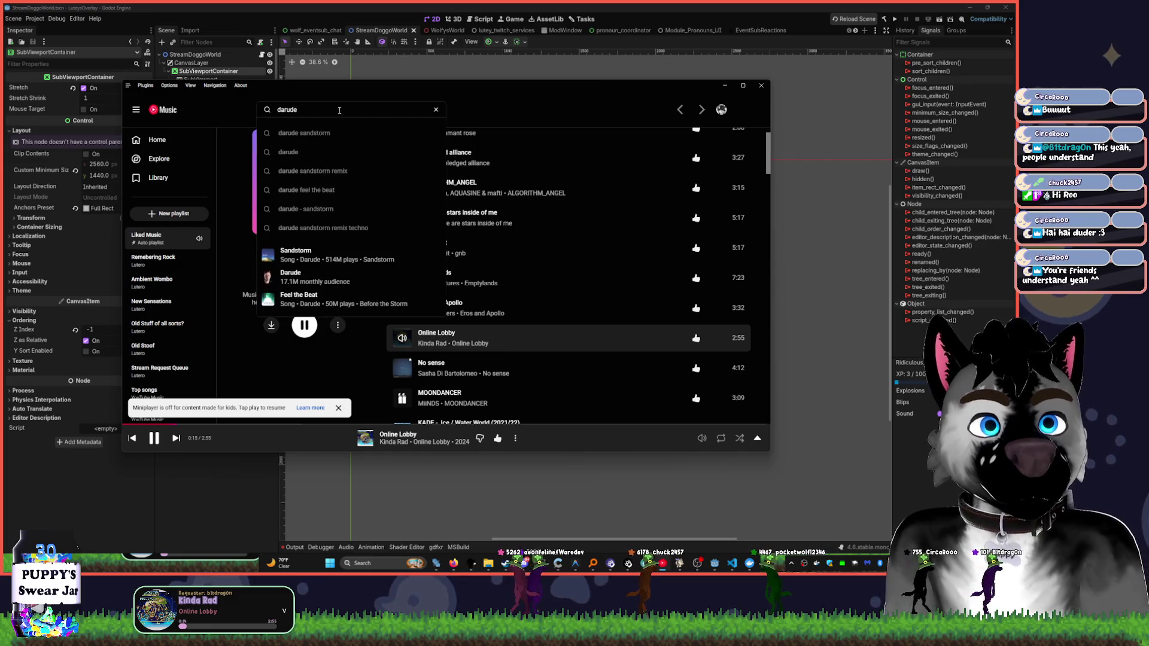
{"action": "left_click", "coordinate": [335, 133]}
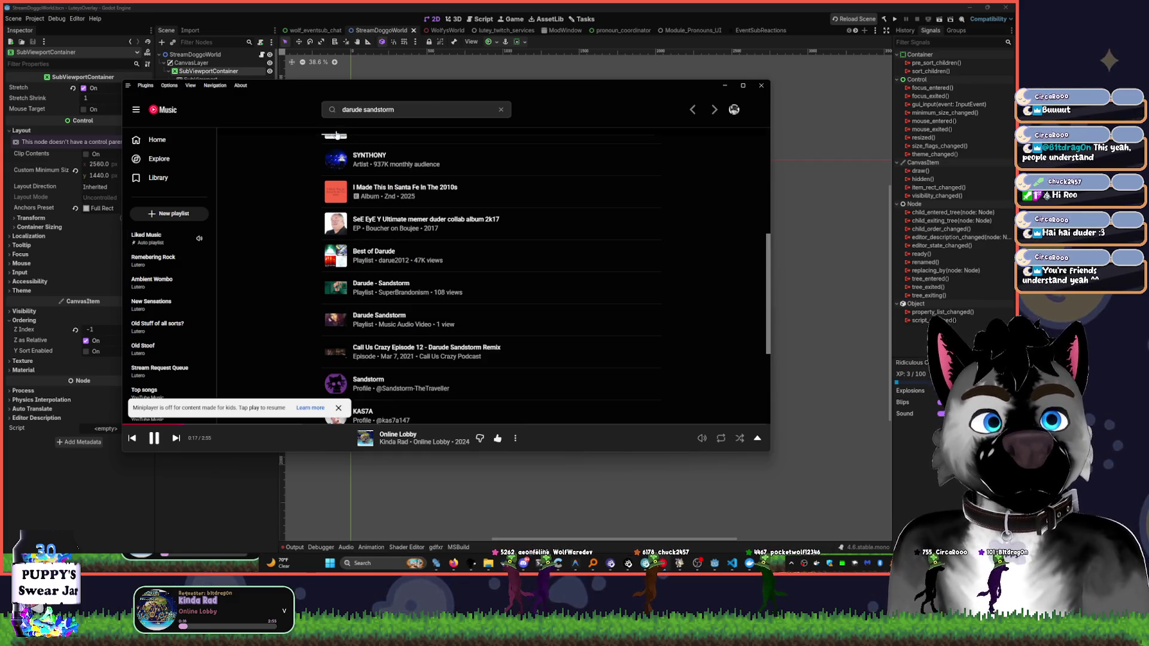
{"action": "scroll", "coordinate": [326, 133], "scroll_direction": "down", "scroll_amount": 5}
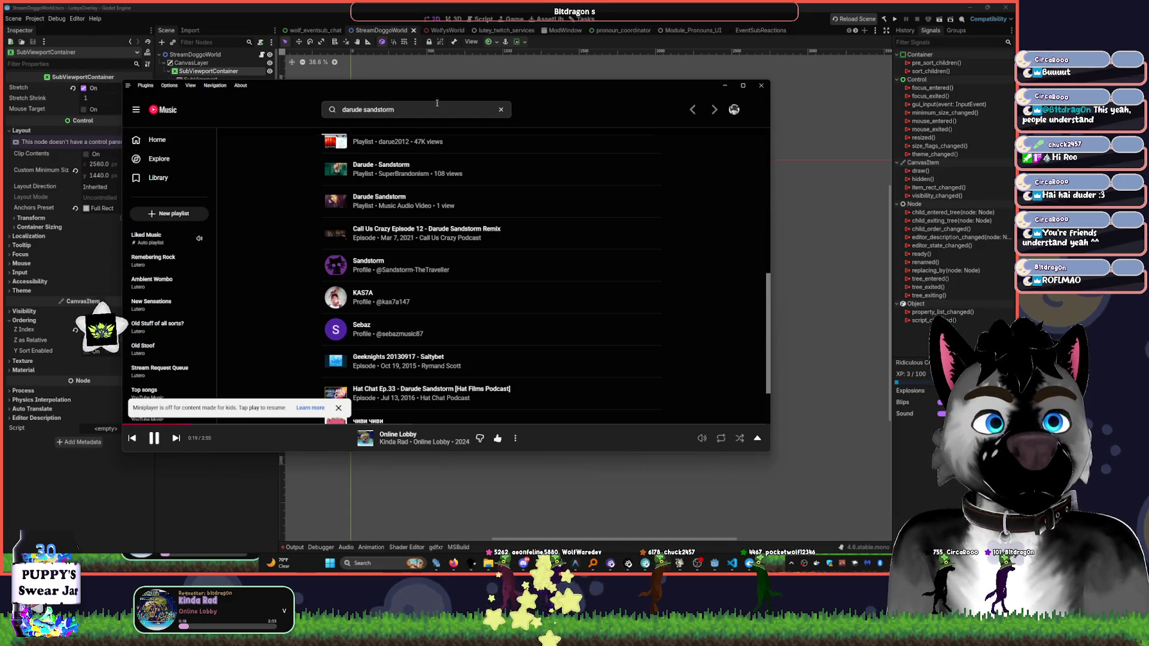
{"action": "scroll", "coordinate": [410, 287], "scroll_direction": "down", "scroll_amount": 2}
{"action": "scroll", "coordinate": [431, 232], "scroll_direction": "up", "scroll_amount": 10}
{"action": "scroll", "coordinate": [430, 232], "scroll_direction": "up", "scroll_amount": 3}
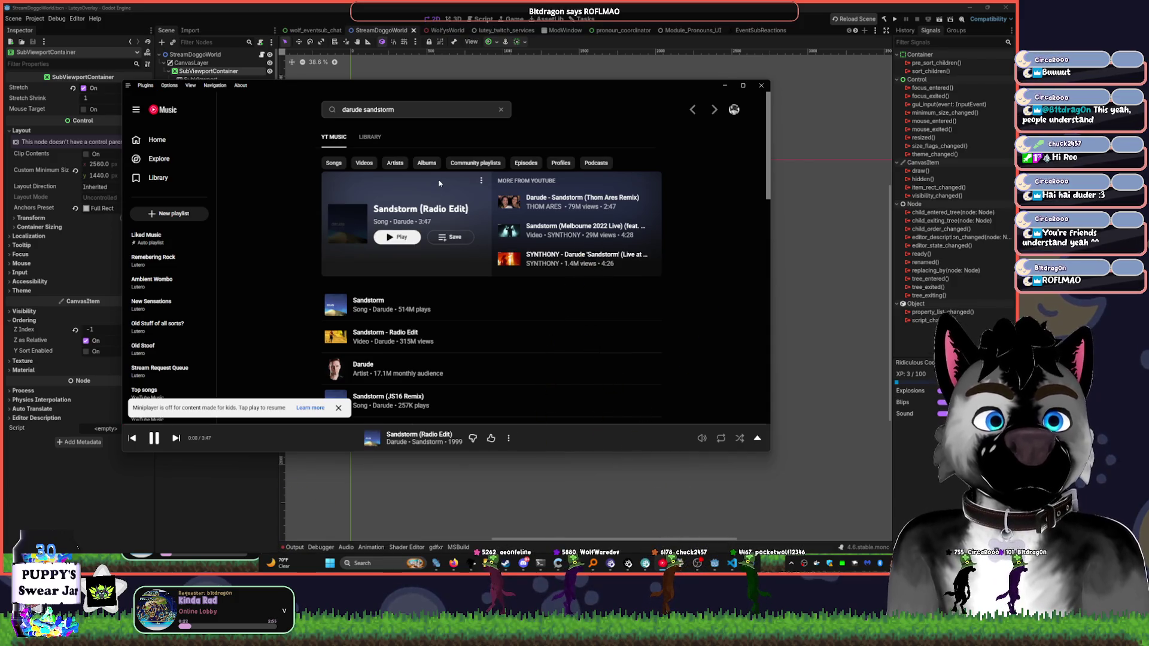
{"action": "left_click", "coordinate": [339, 409]}
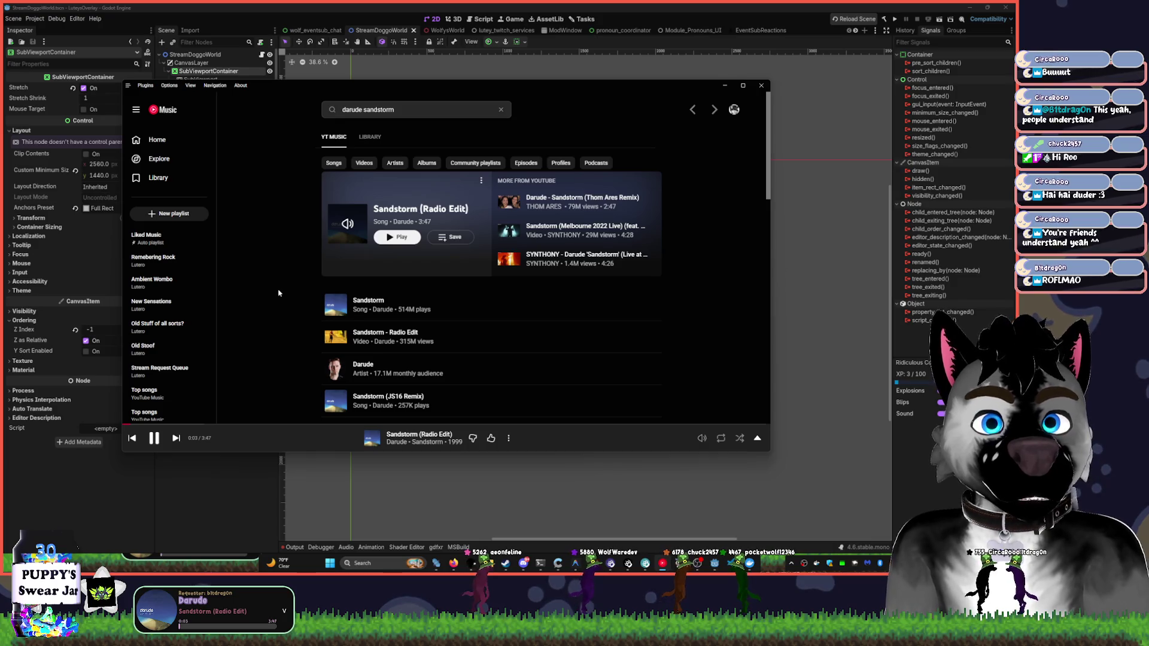
{"action": "left_click", "coordinate": [530, 7]}
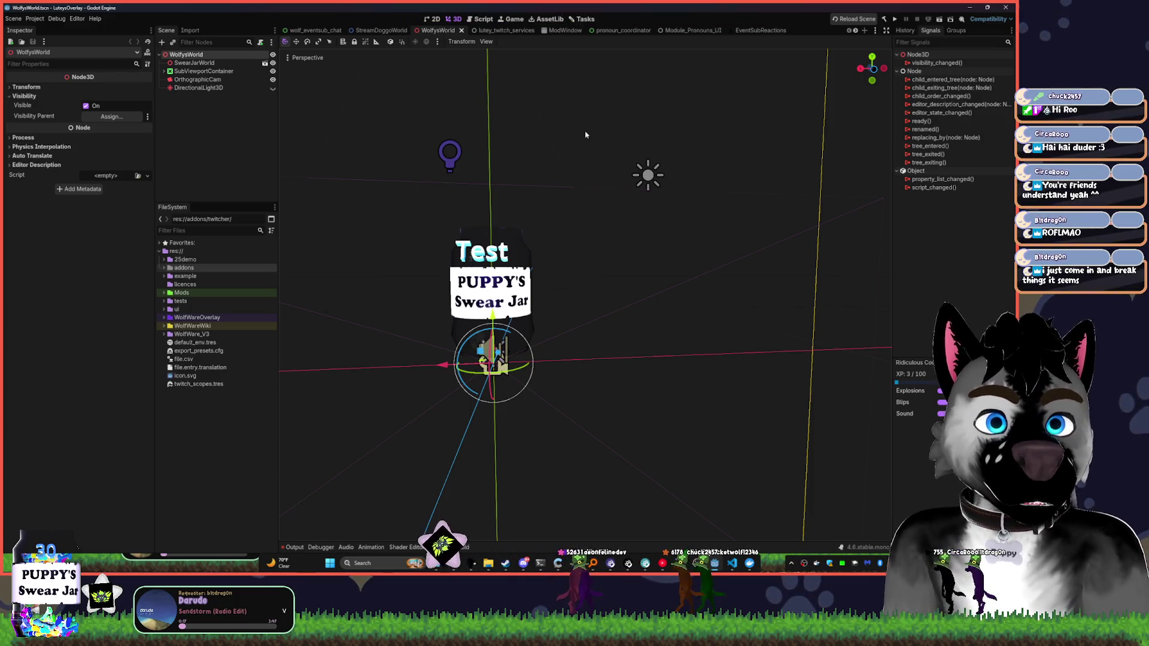
- View the lutey_twitch_services scene in 2D, then the ModWindow, pronoun_coordinator and Module_Pronouns_UI scenes
{"action": "left_click", "coordinate": [497, 30]}
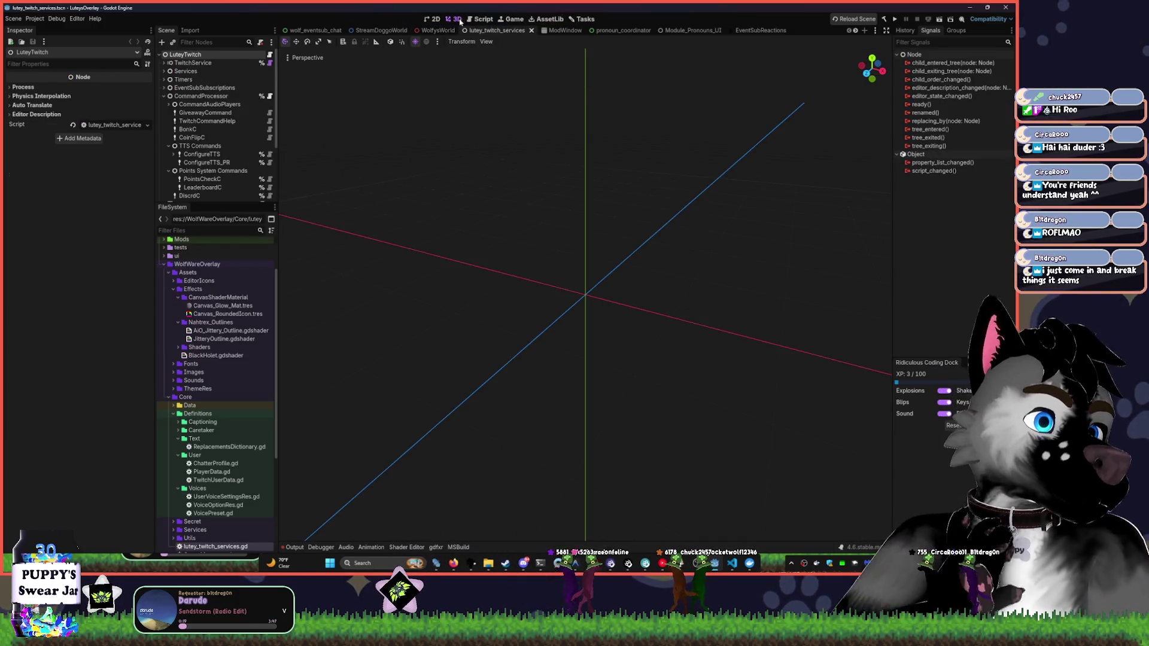
{"action": "left_click", "coordinate": [435, 18]}
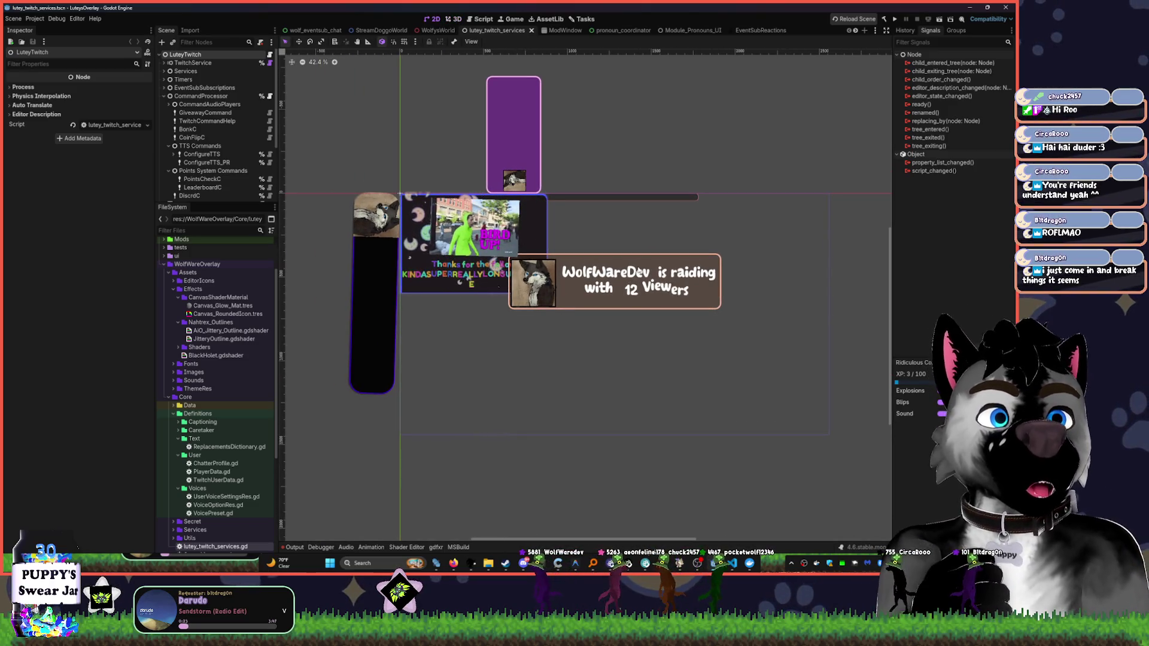
{"action": "left_click", "coordinate": [569, 30]}
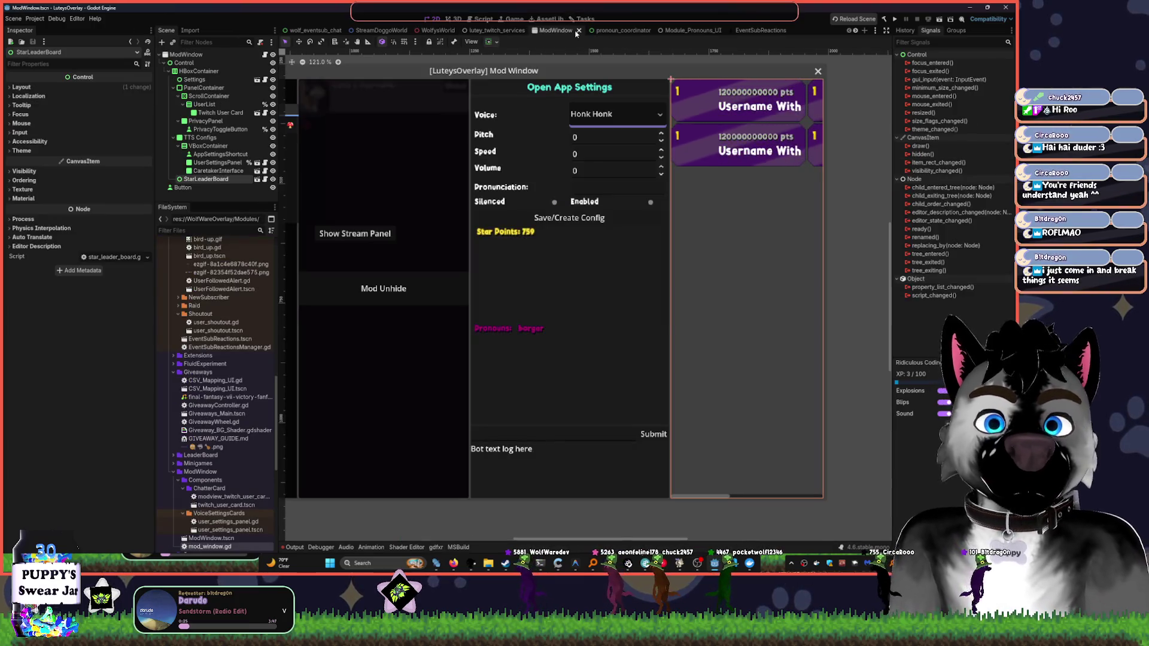
{"action": "left_click", "coordinate": [635, 33]}
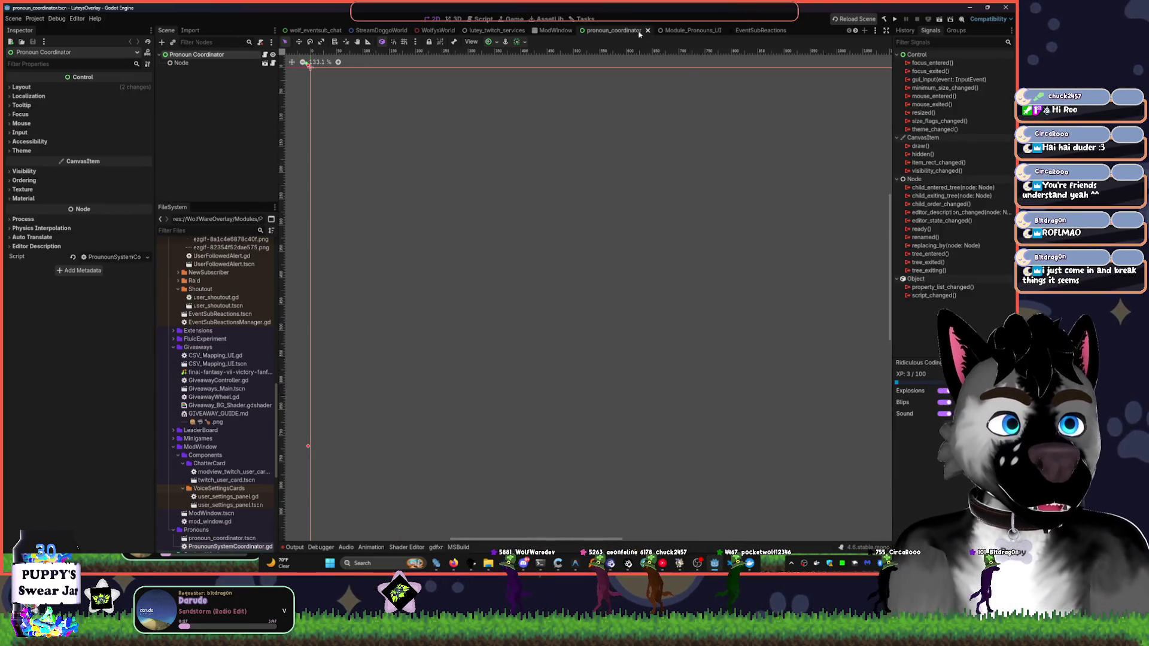
{"action": "left_click", "coordinate": [697, 35]}
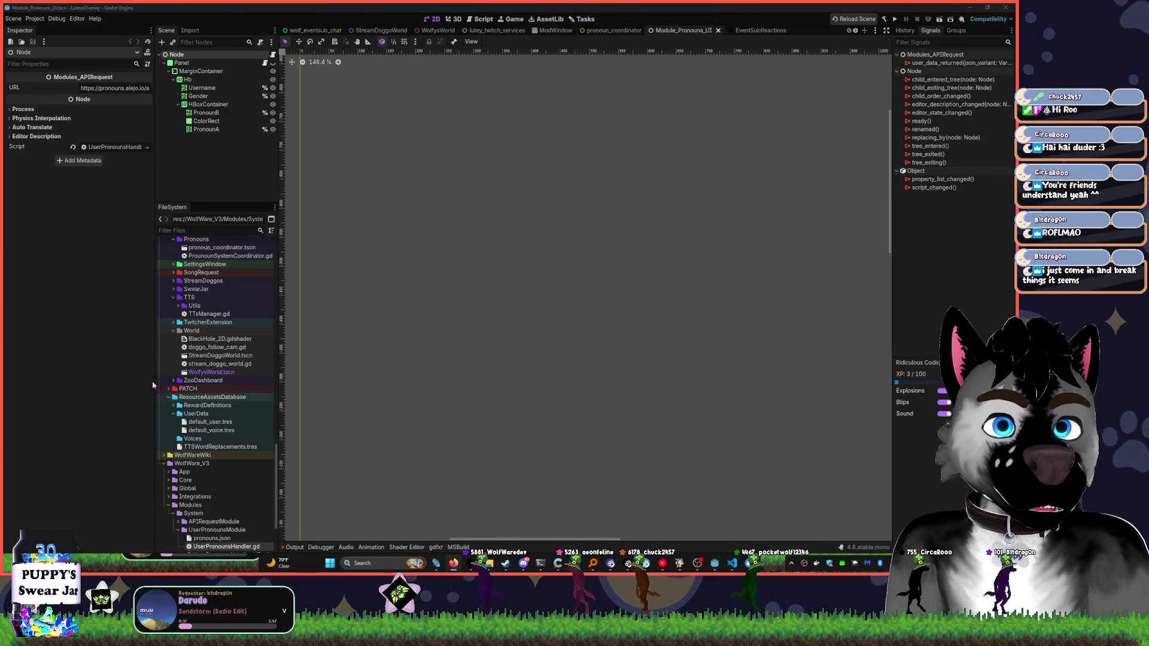
{"action": "key", "text": "alt+Tab"}
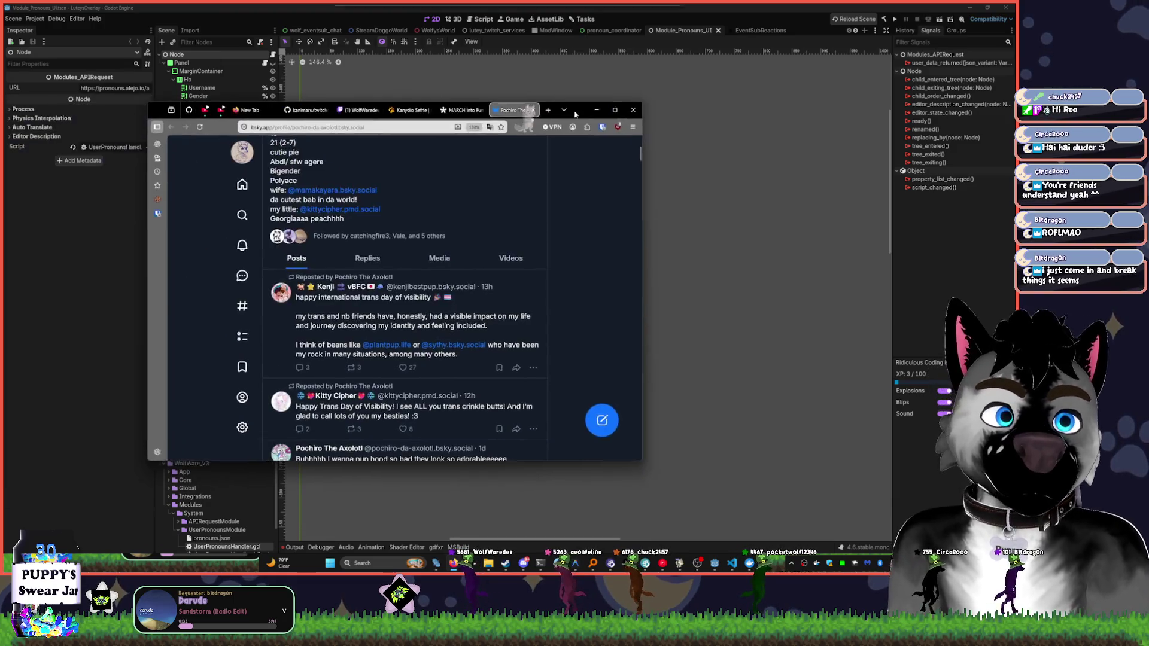
- Discard the mention-post draft and return to the home Following feed
{"action": "left_click", "coordinate": [573, 433]}
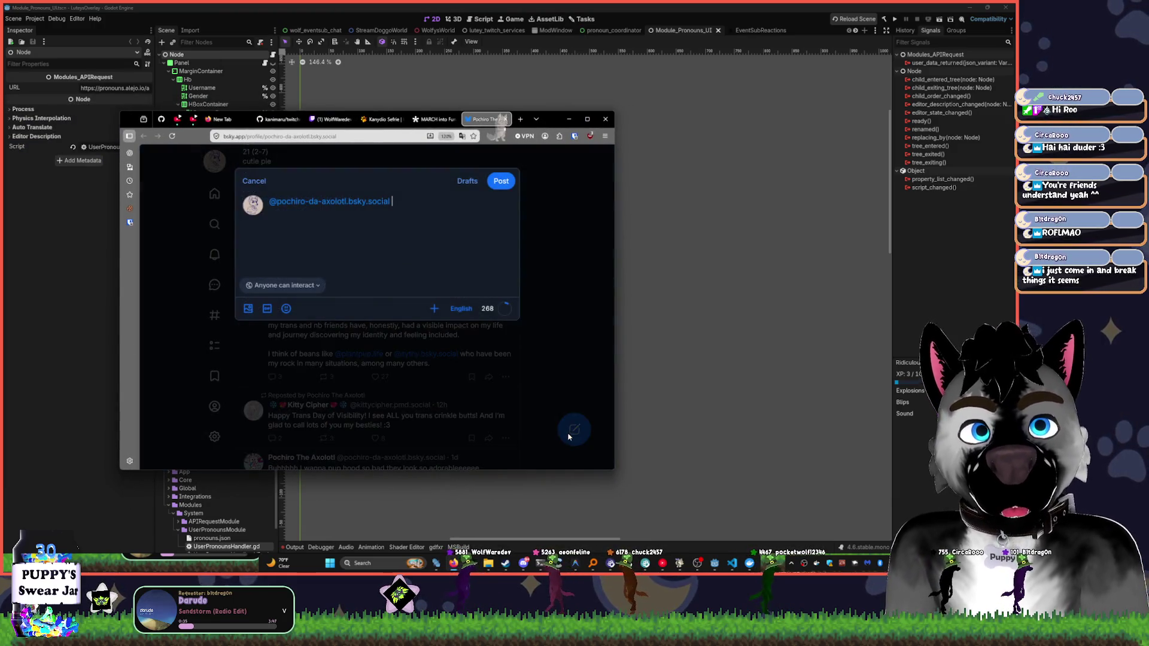
{"action": "key", "text": "Escape"}
{"action": "key", "text": "Escape"}
{"action": "left_click", "coordinate": [254, 181]}
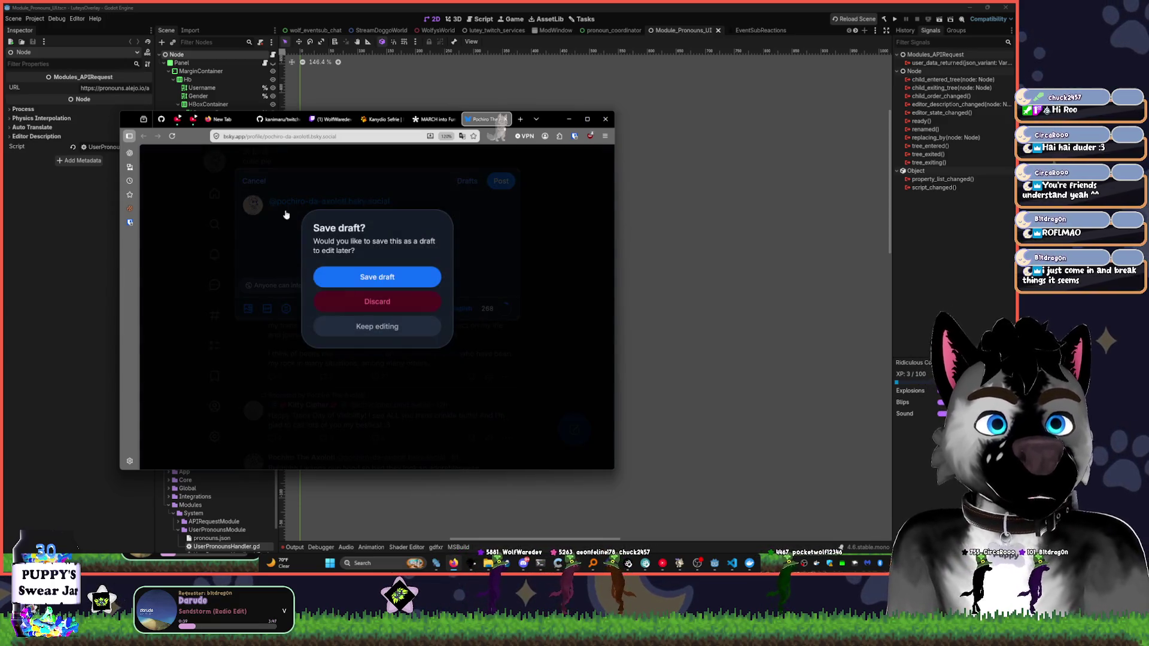
{"action": "left_click", "coordinate": [389, 304]}
{"action": "left_click", "coordinate": [214, 193]}
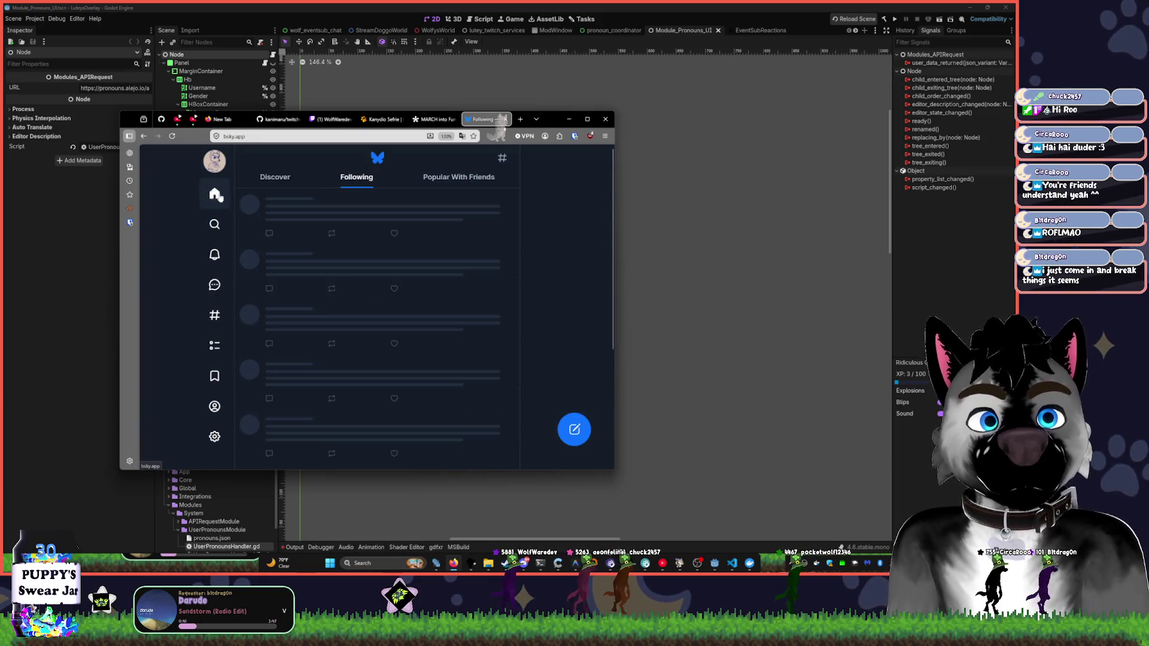
- Open a new post and type 'Wolfy's March Giveaway ends soon! The Deadline is extended an additional 30 minutes,'
{"action": "left_click", "coordinate": [573, 431]}
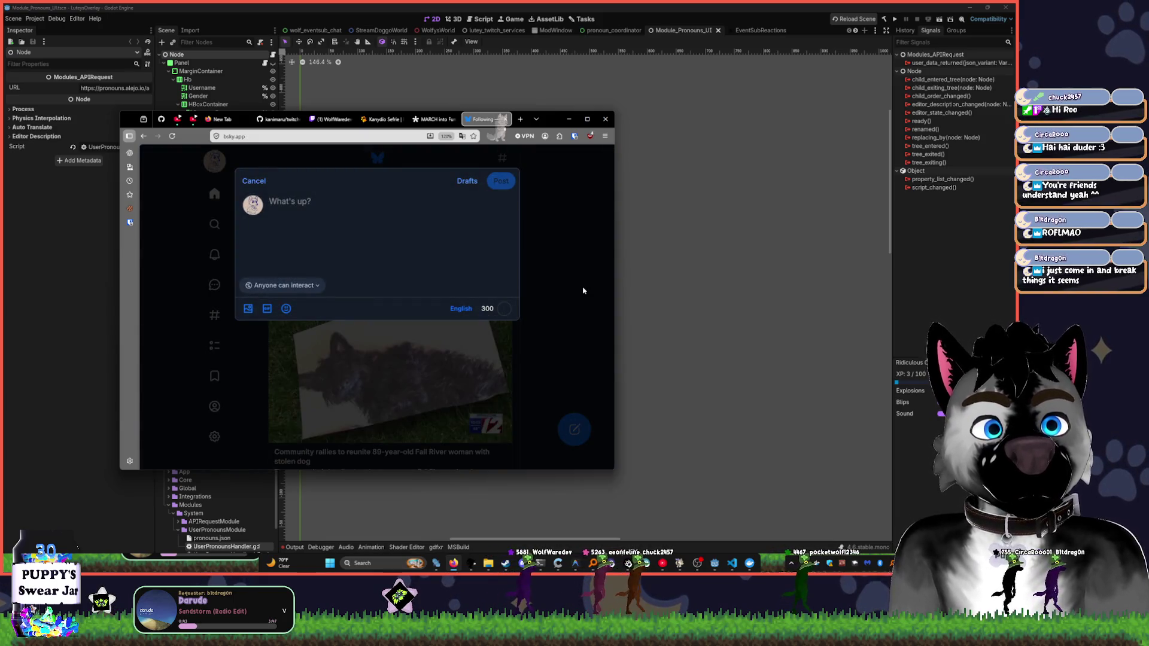
{"action": "left_click", "coordinate": [559, 286]}
{"action": "scroll", "coordinate": [557, 335], "scroll_direction": "down", "scroll_amount": 8}
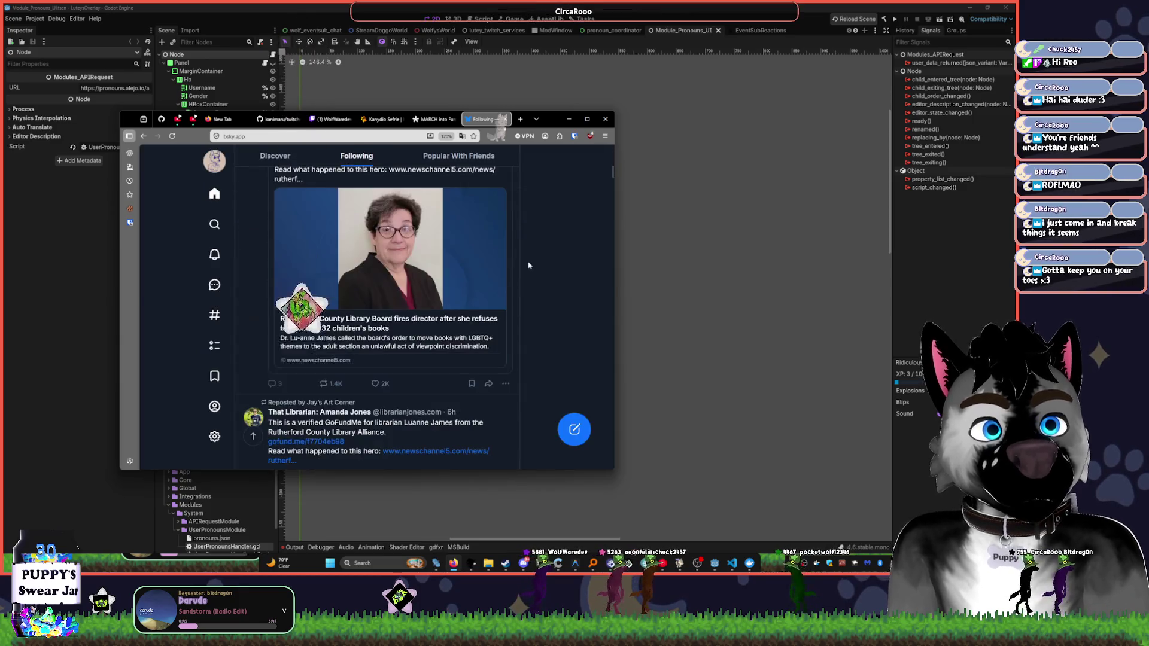
{"action": "scroll", "coordinate": [557, 359], "scroll_direction": "up", "scroll_amount": 10}
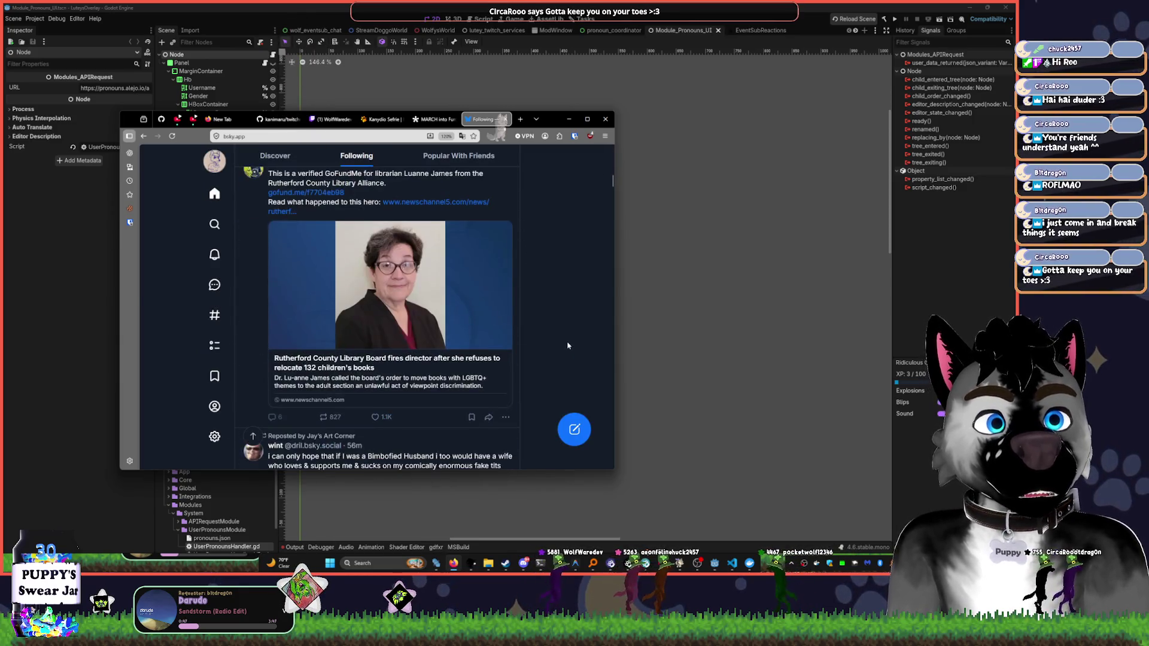
{"action": "scroll", "coordinate": [568, 345], "scroll_direction": "down", "scroll_amount": 3}
{"action": "scroll", "coordinate": [566, 344], "scroll_direction": "up", "scroll_amount": 2}
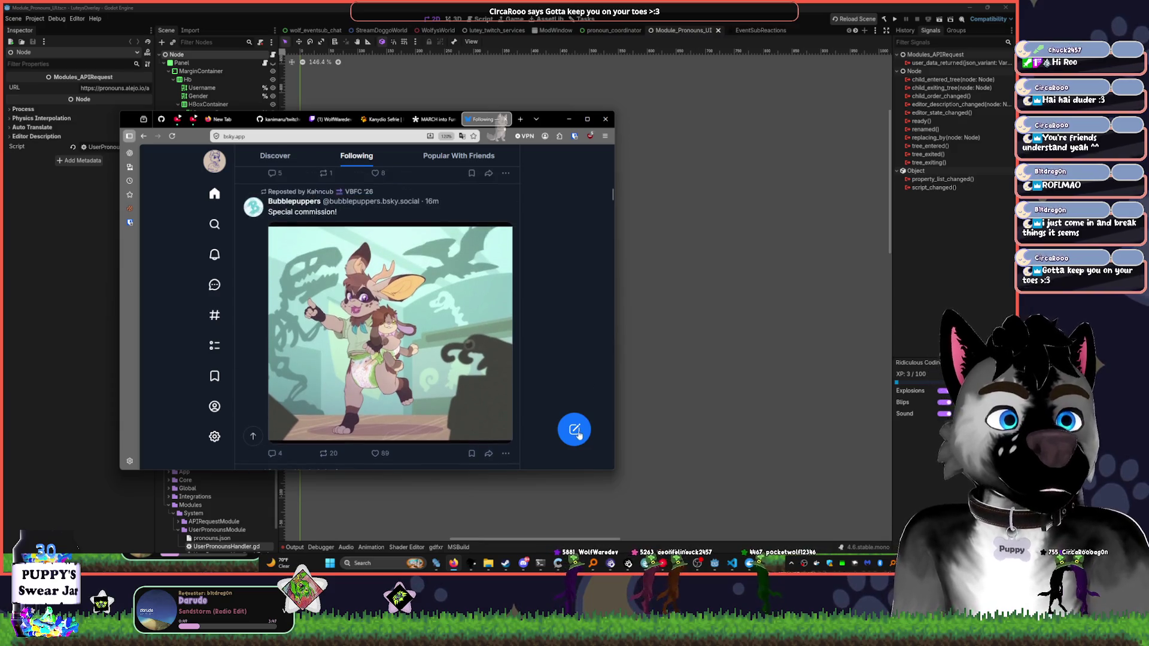
{"action": "left_click", "coordinate": [574, 429]}
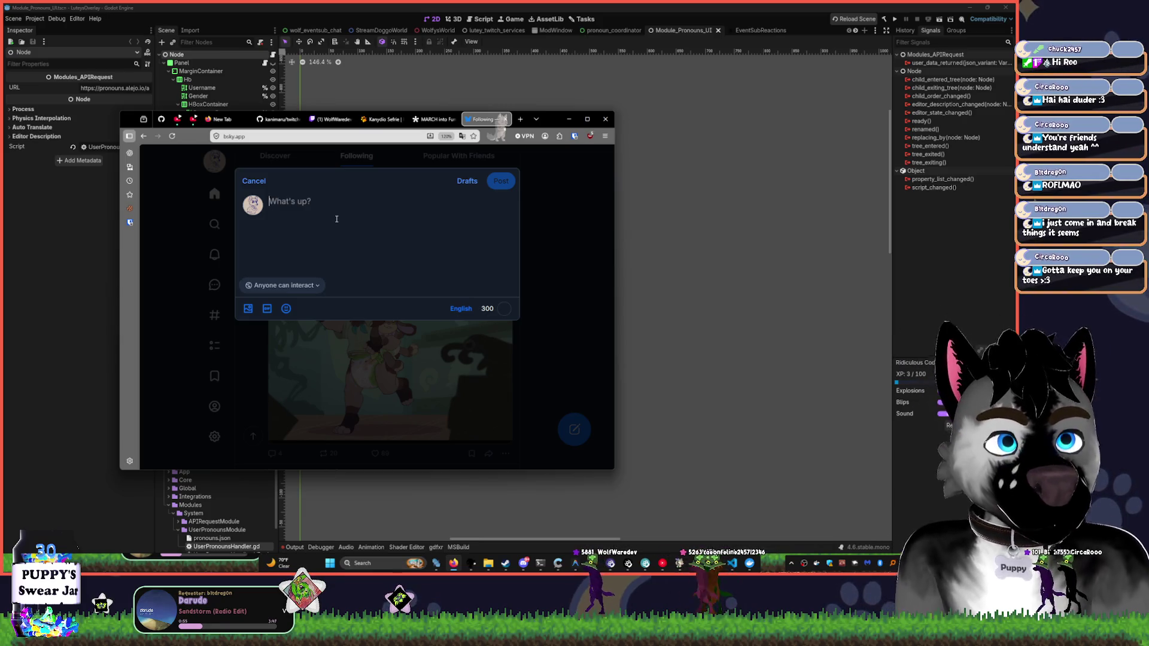
{"action": "type", "text": "Wolfy';s"}
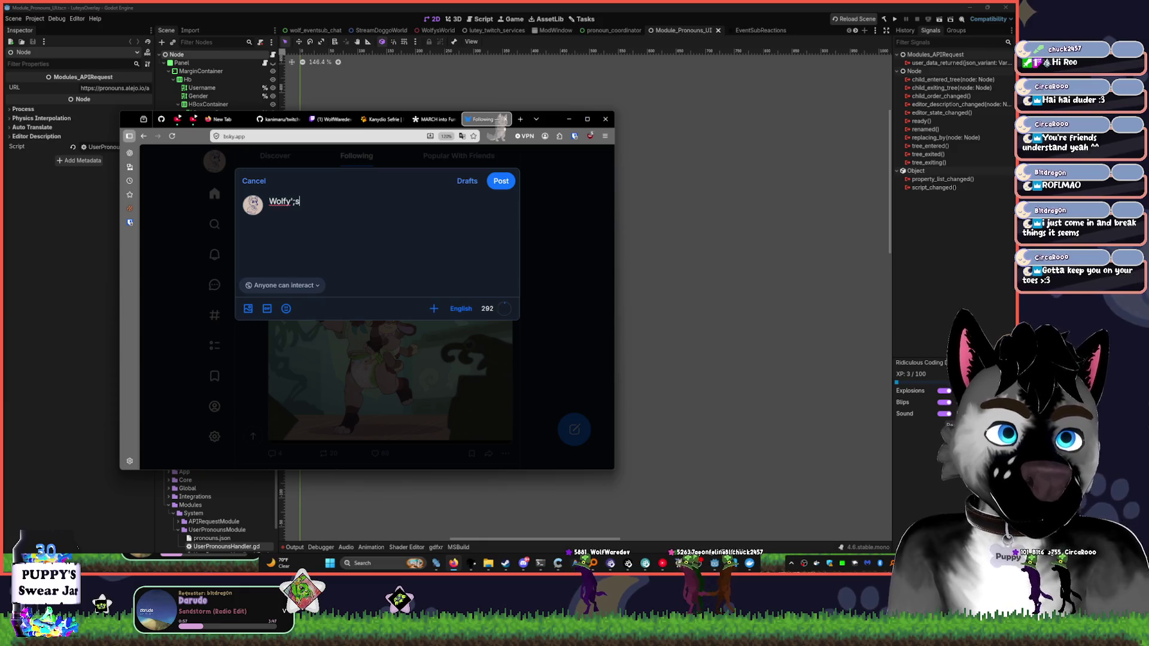
{"action": "key", "text": "BackSpace"}
{"action": "key", "text": "BackSpace"}
{"action": "type", "text": "s March Giveaway ends s"}
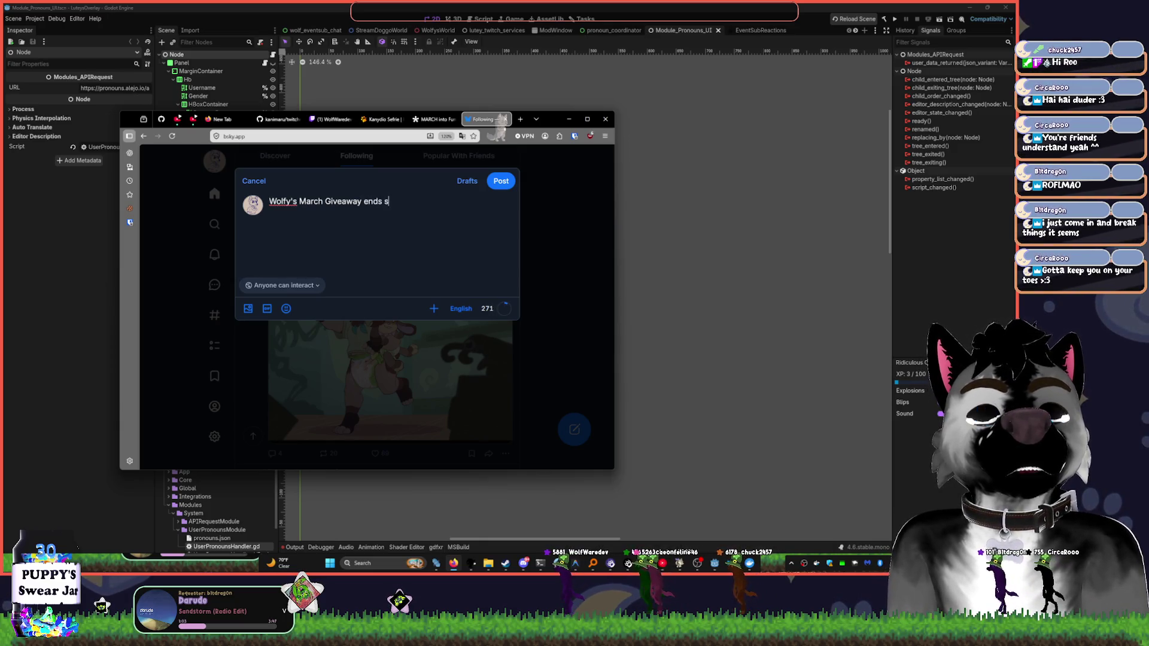
{"action": "type", "text": "oon! The "}
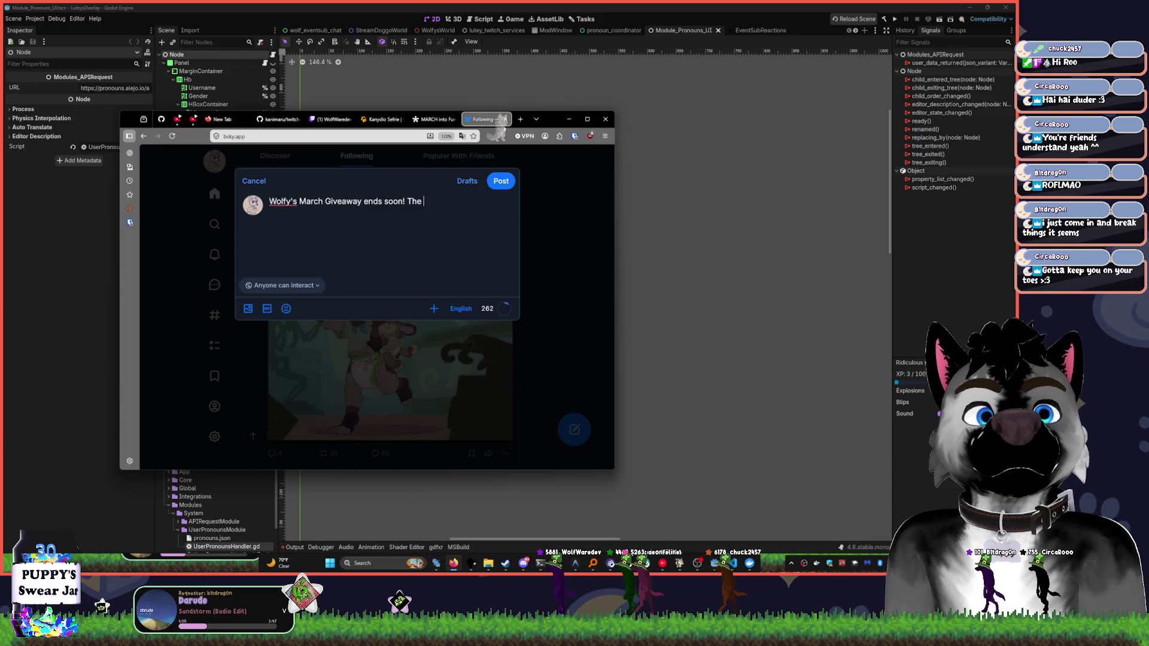
{"action": "type", "text": "Deadline"}
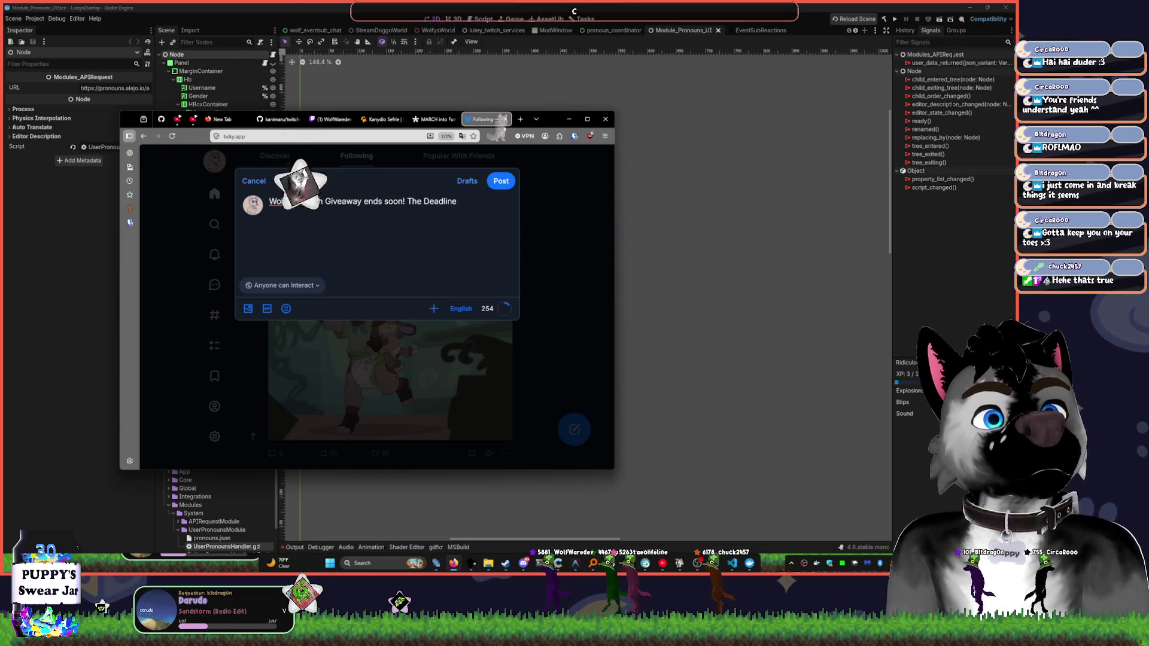
{"action": "type", "text": " is ext"}
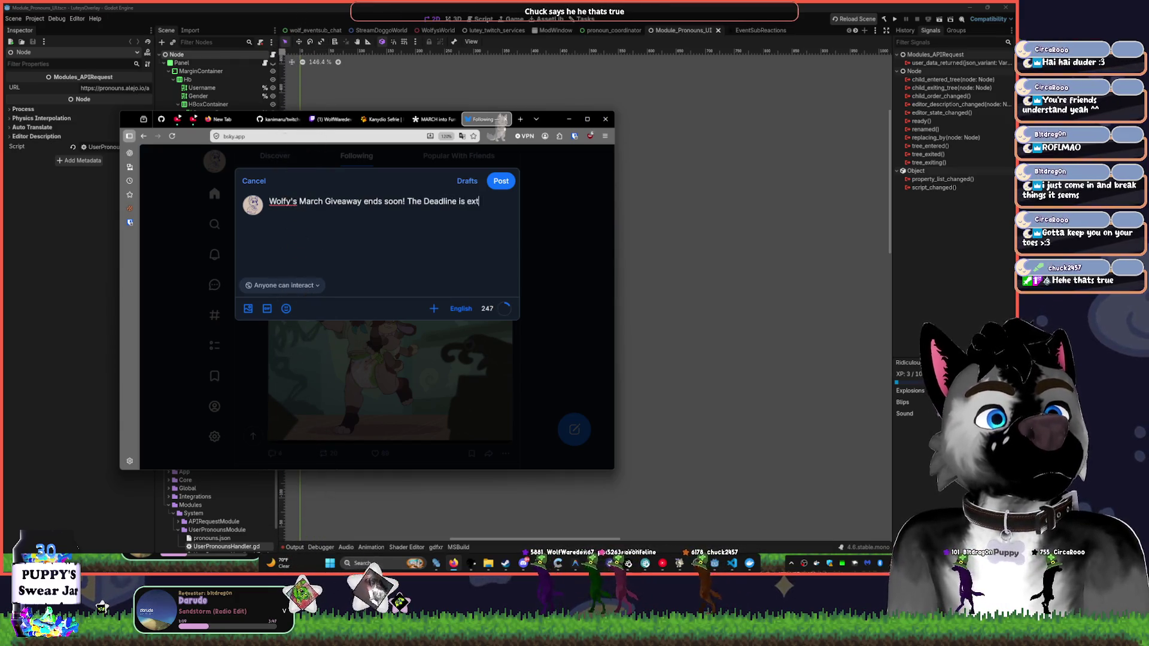
{"action": "type", "text": "ended an a"}
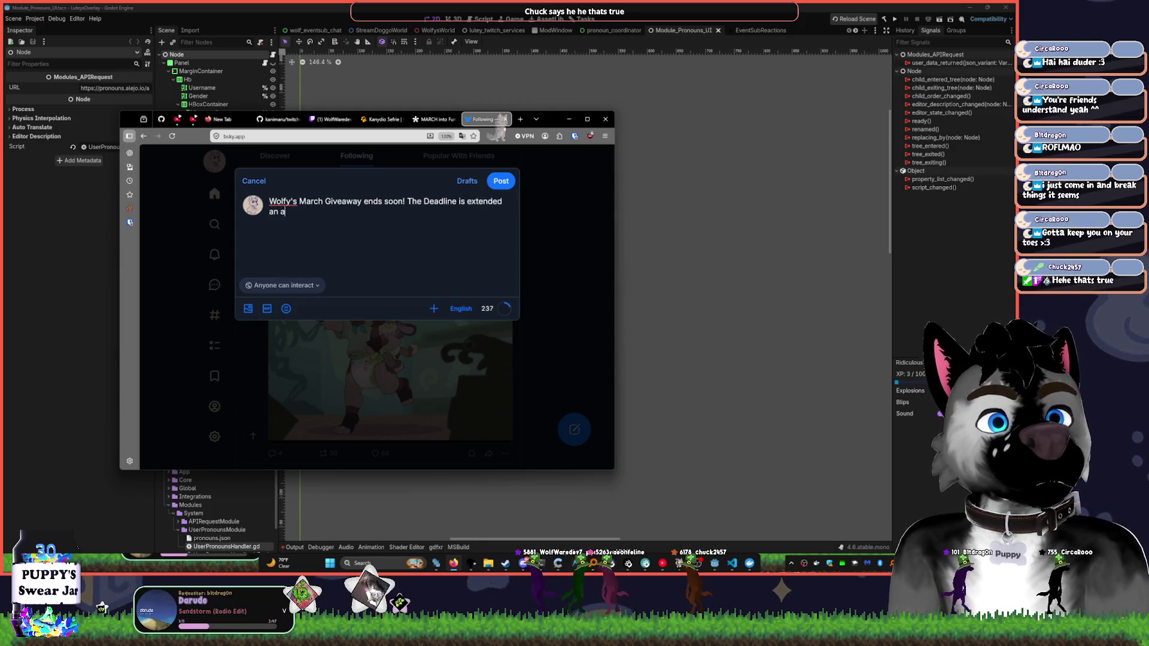
{"action": "type", "text": "dditional 30"}
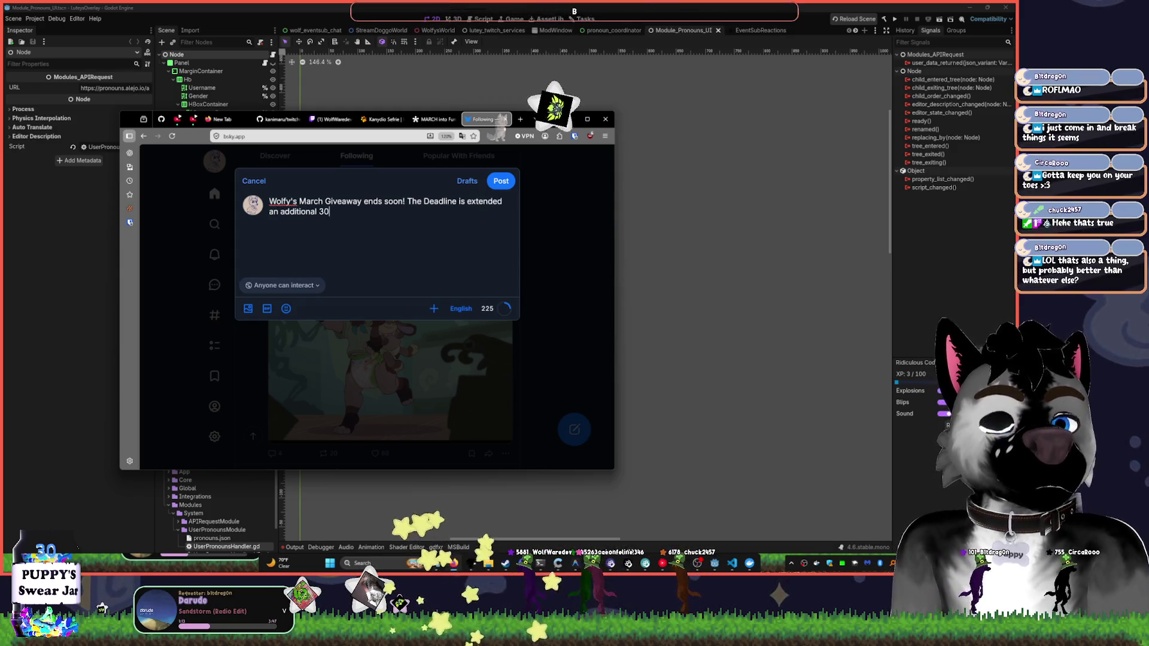
{"action": "type", "text": " minutes, so come o"}
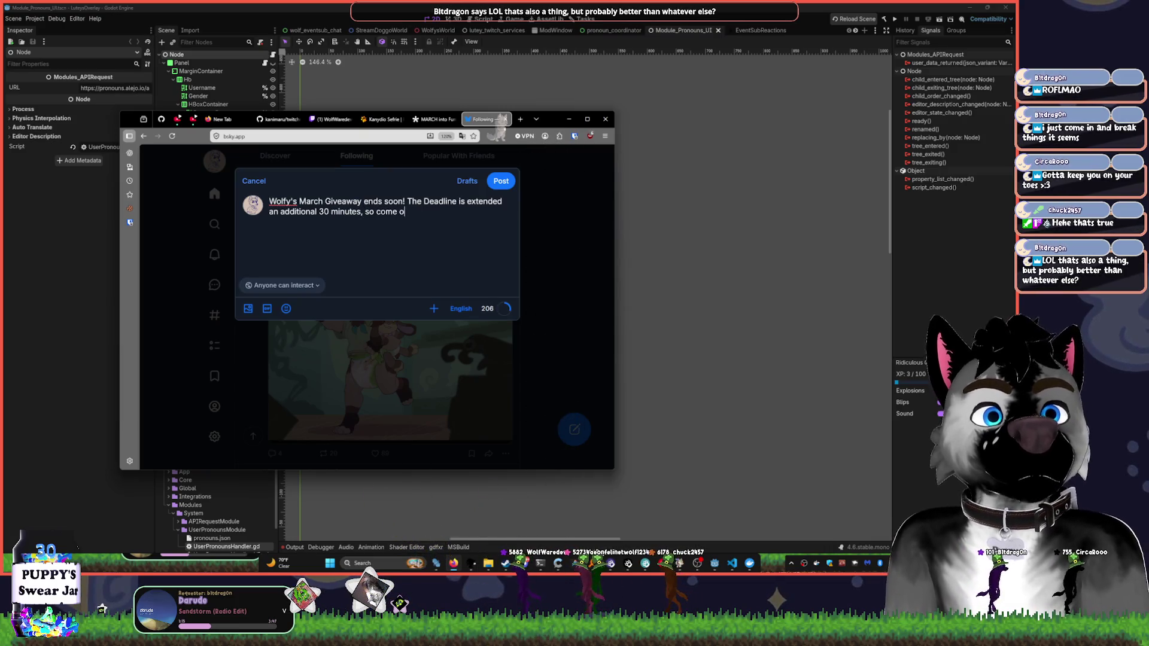
{"action": "type", "text": "n in and enter"}
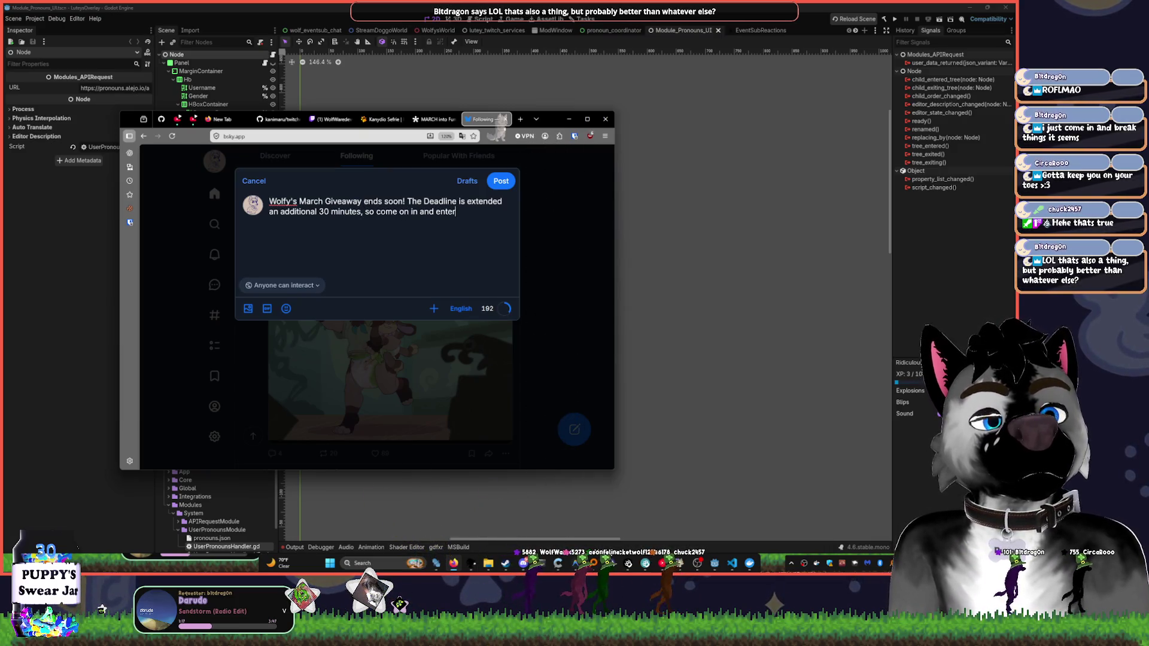
{"action": "type", "text": "! Join the u"}
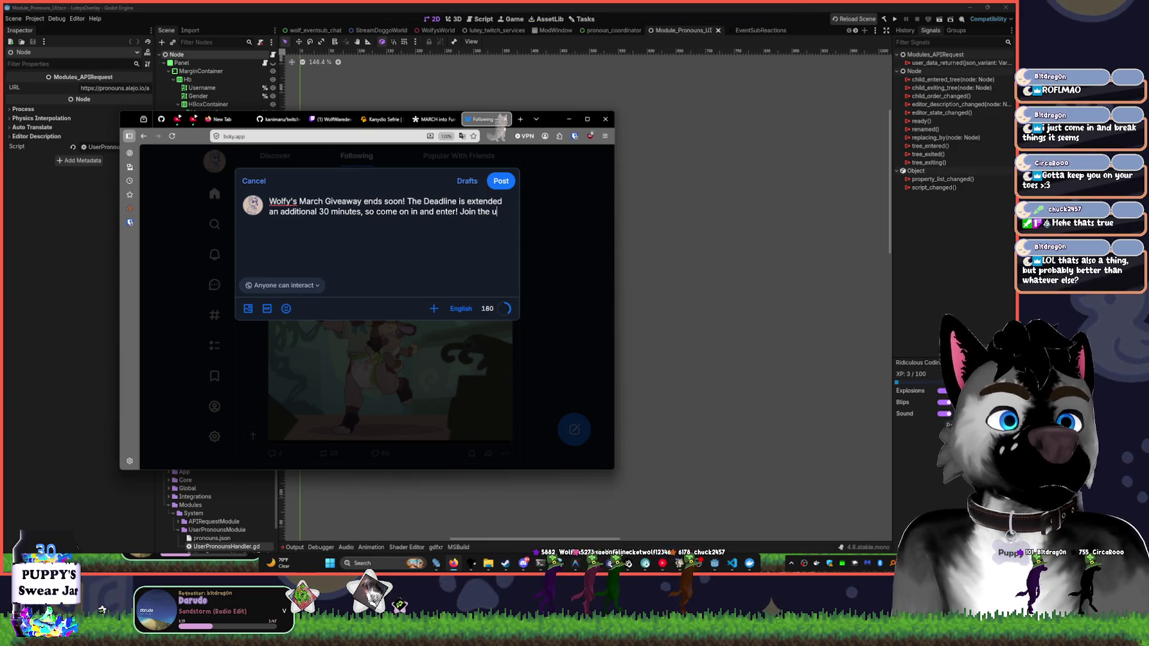
- Fix a typo, paste the stream link from clipboard history and add a hashtag line
{"action": "key", "text": "BackSpace"}
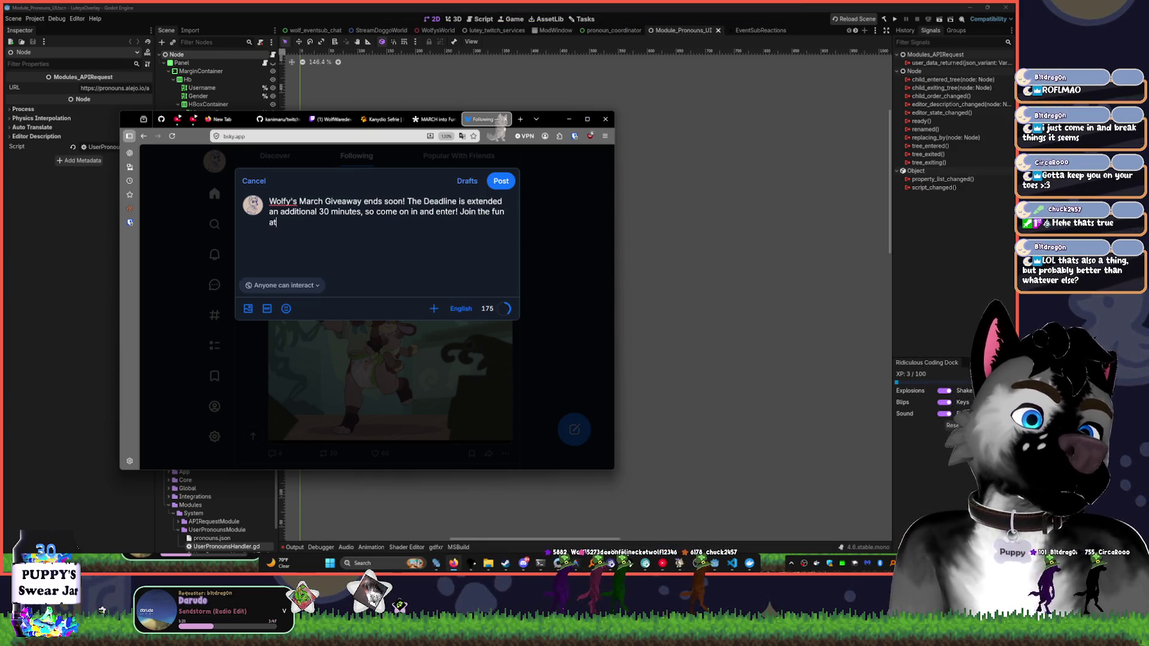
{"action": "key", "text": "super+v"}
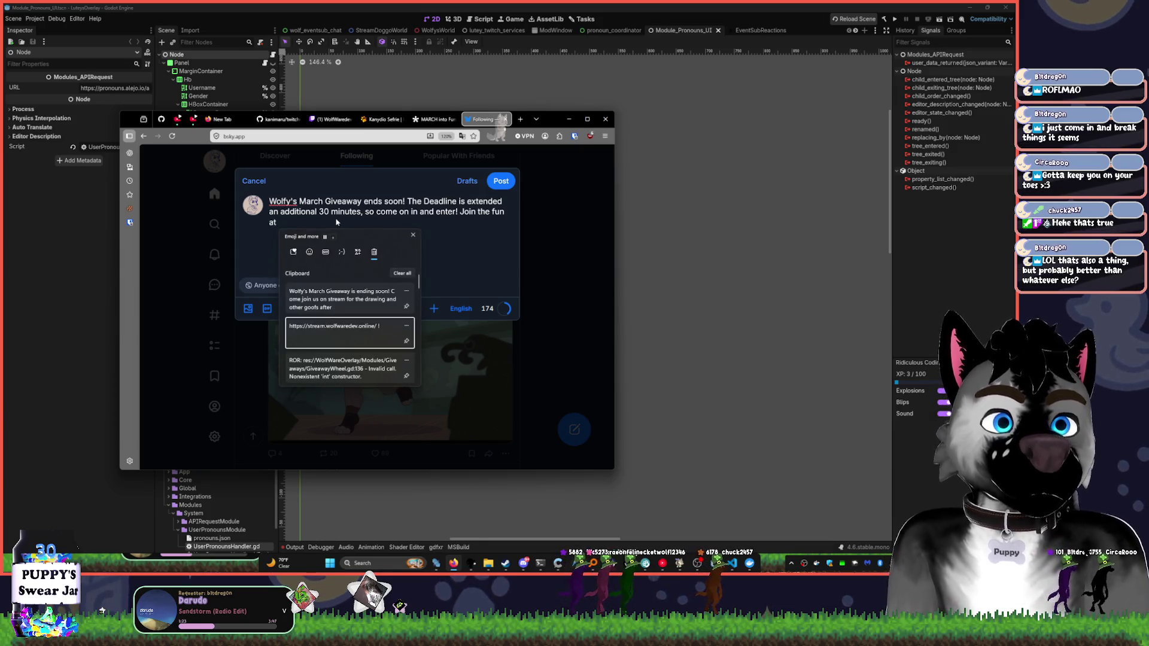
{"action": "key", "text": "Return"}
{"action": "key", "text": "Escape"}
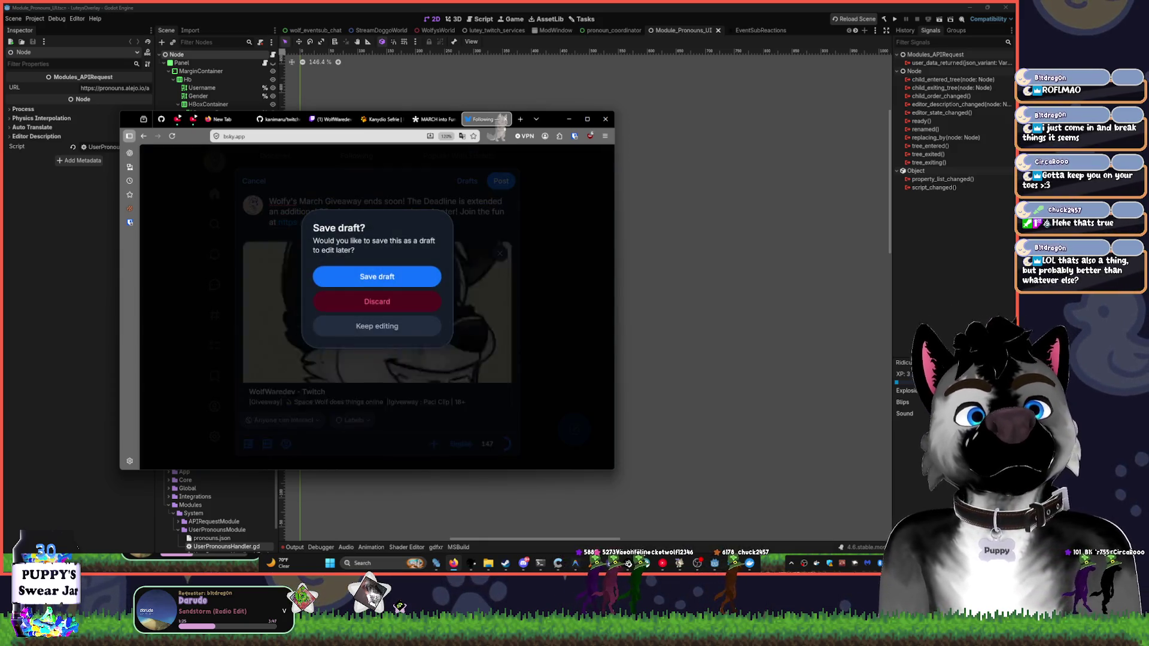
{"action": "key", "text": "Escape"}
{"action": "key", "text": "Return"}
{"action": "key", "text": "Return"}
{"action": "type", "text": "#ab"}
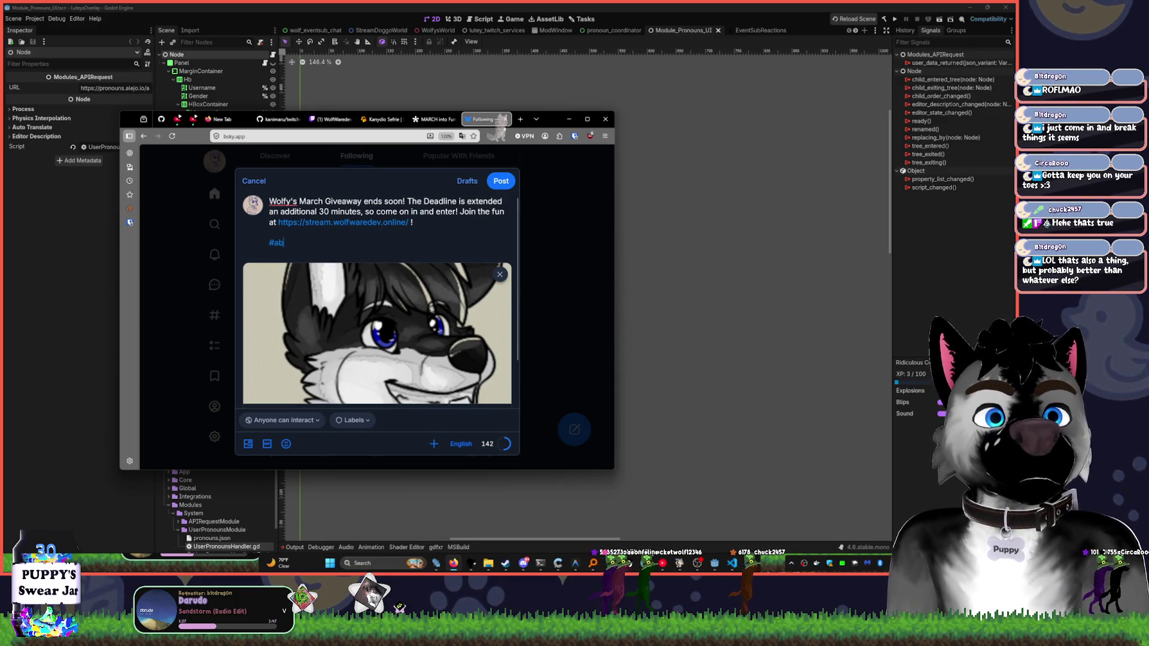
{"action": "type", "text": " #"}
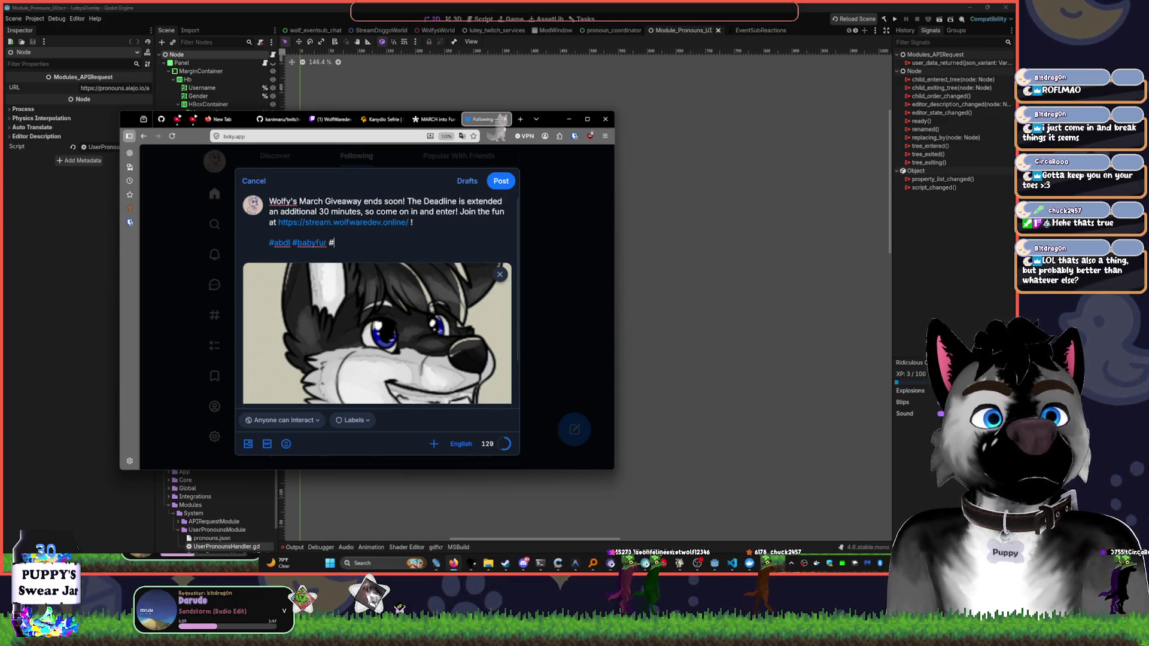
{"action": "type", "text": "face #k"}
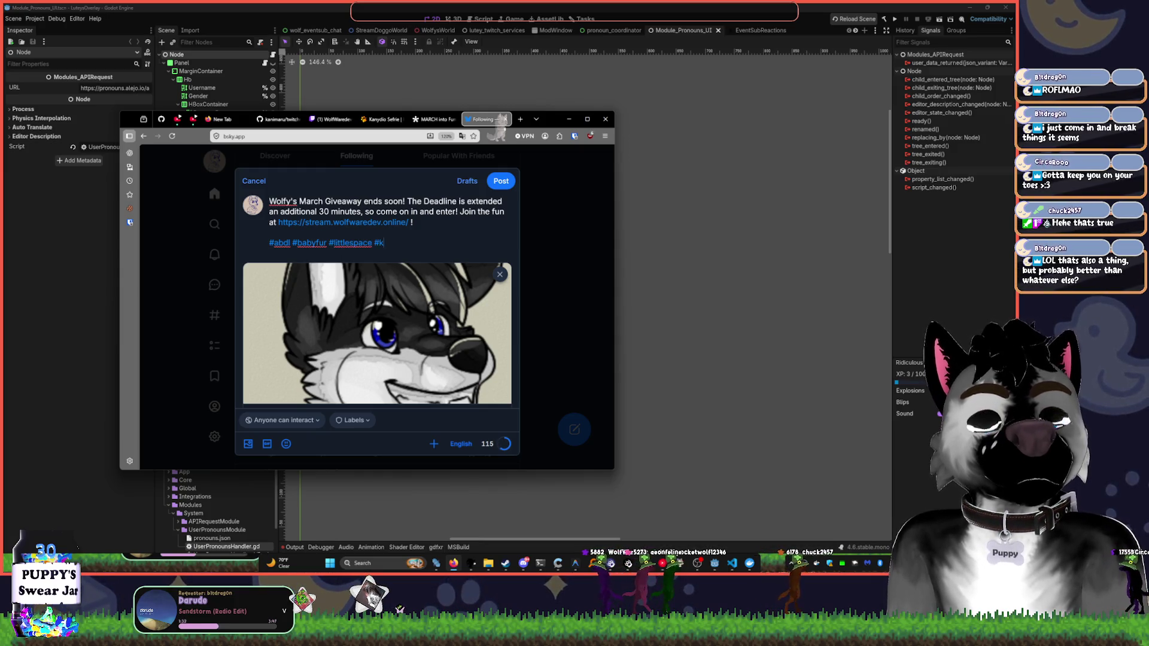
{"action": "type", "text": "ur #selfhosted #godot #"}
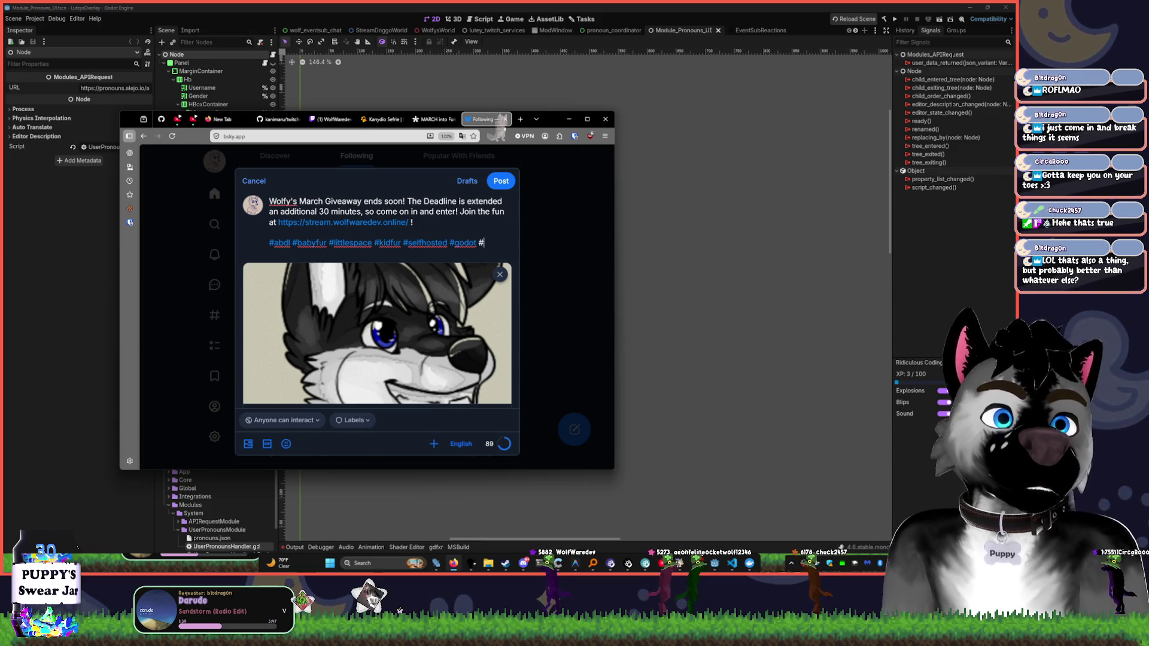
{"action": "key", "text": "BackSpace"}
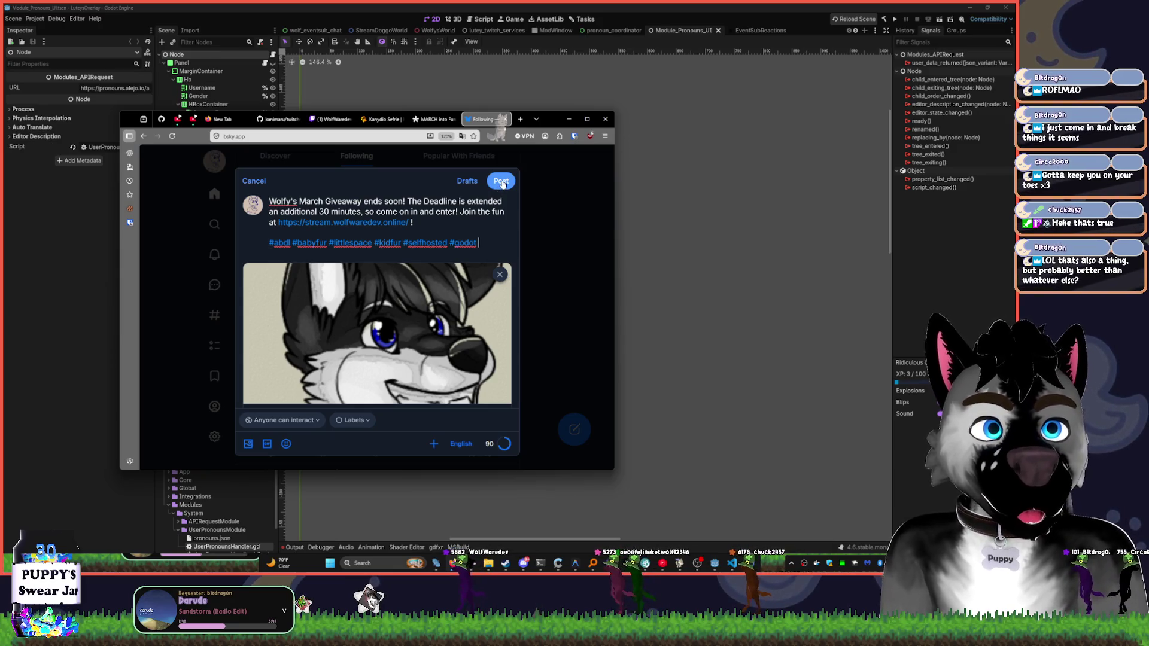
- Insert 'cause I was a goof' after 'minutes' and publish the post
{"action": "left_click", "coordinate": [362, 212]}
{"action": "type", "text": "cause I was a goof"}
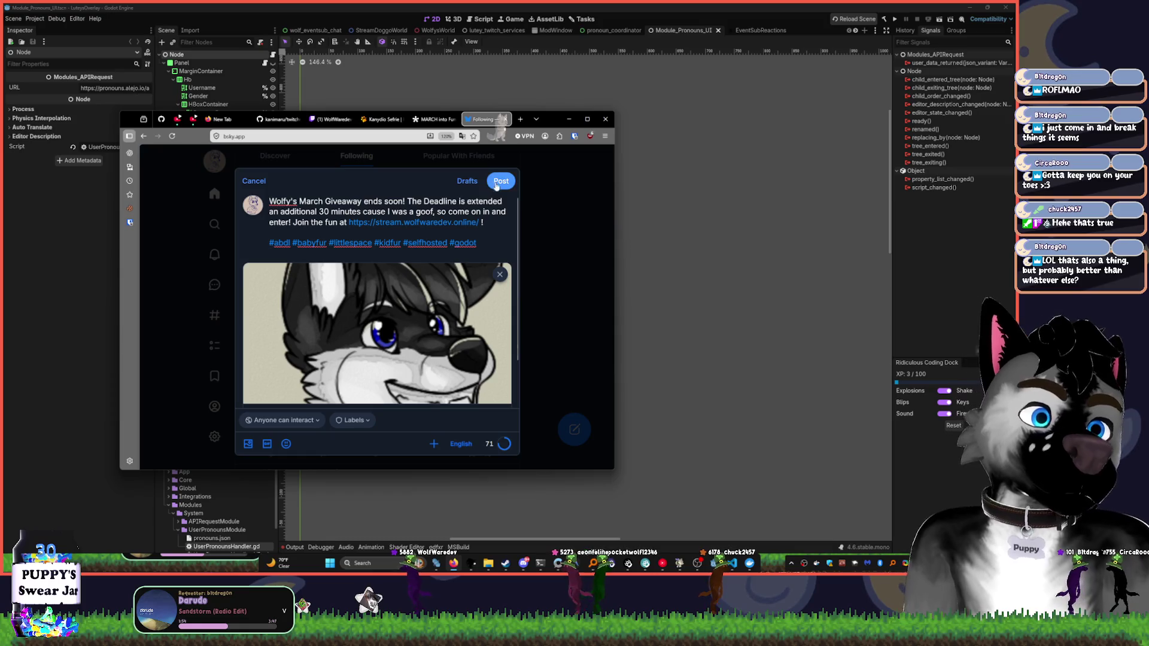
{"action": "left_click", "coordinate": [505, 184]}
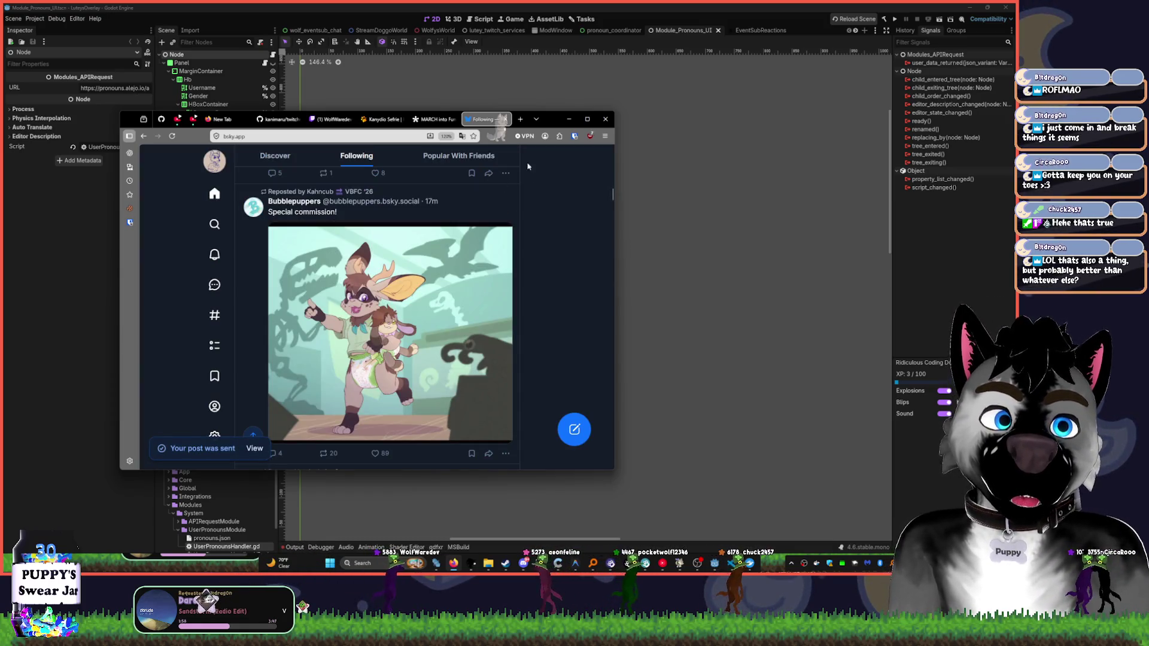
- Return to the editor and open EventSubReactionsManager.gd from the EventSubReactions scene
{"action": "left_click", "coordinate": [504, 119]}
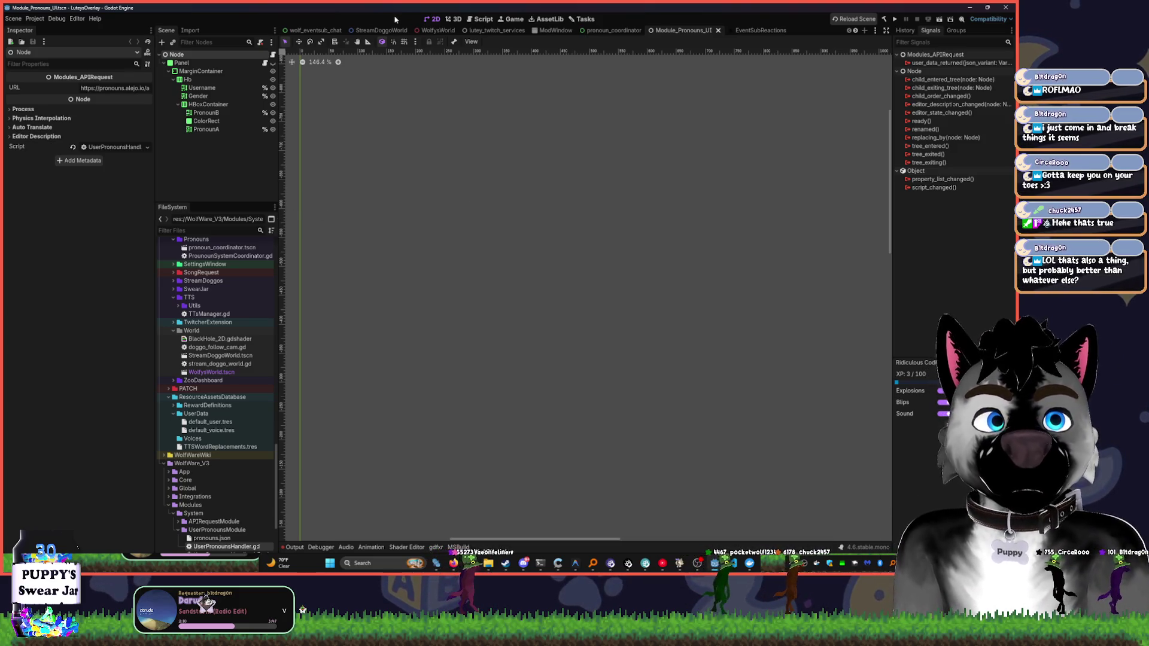
{"action": "left_click", "coordinate": [759, 30]}
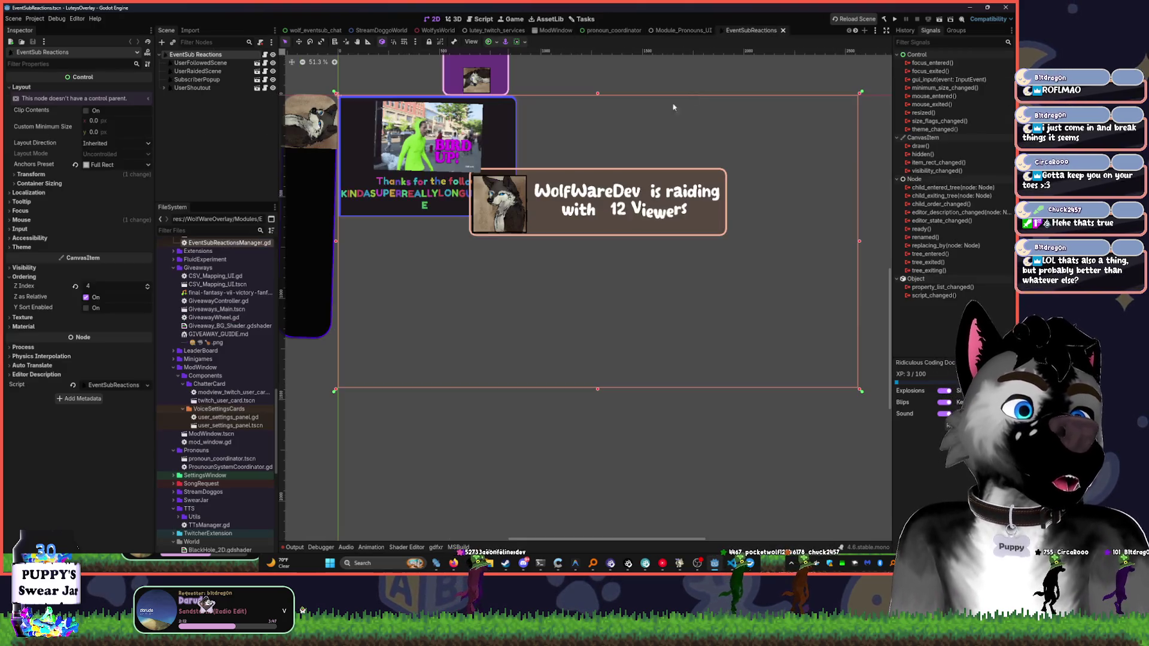
{"action": "left_click", "coordinate": [267, 55]}
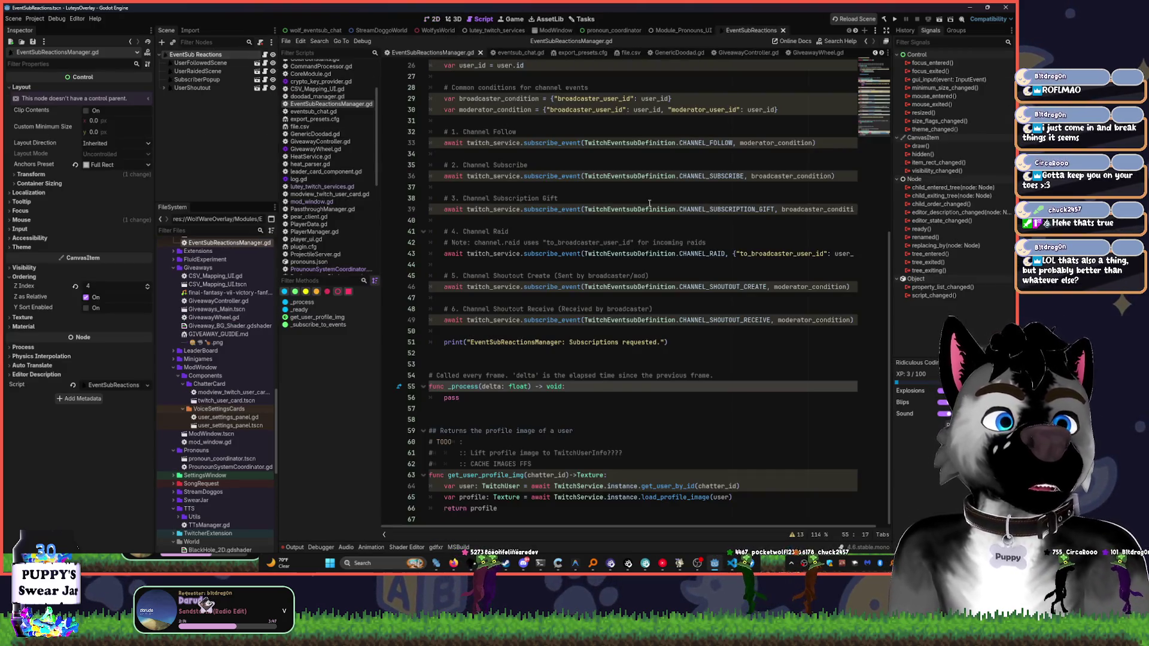
{"action": "scroll", "coordinate": [599, 229], "scroll_direction": "up", "scroll_amount": 8}
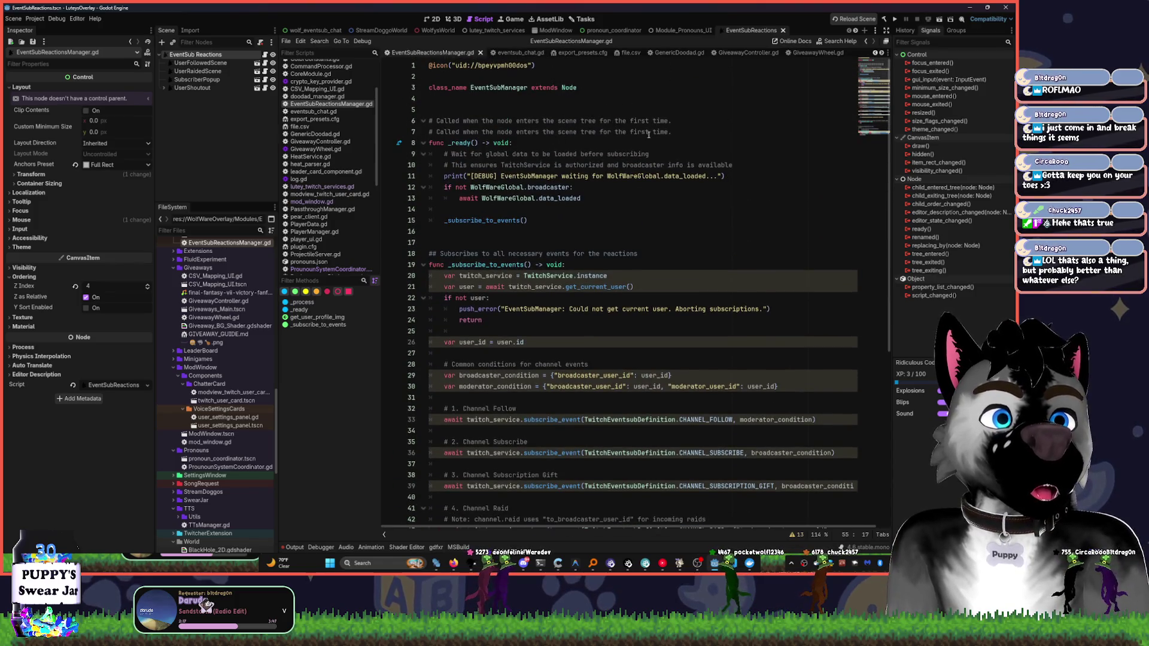
- Delete the duplicate scene-tree comment line above _ready
{"action": "left_click", "coordinate": [689, 132]}
{"action": "key", "text": "shift+Up"}
{"action": "key", "text": "shift+Home"}
{"action": "key", "text": "BackSpace"}
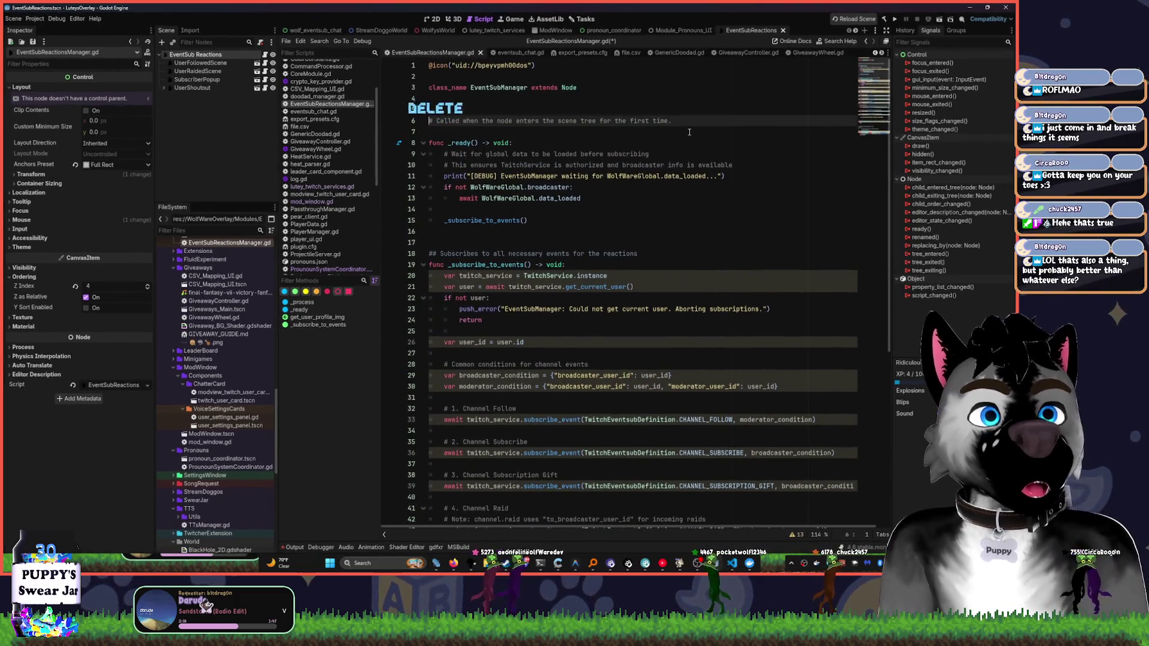
{"action": "key", "text": "Return"}
- Remove the two comment lines inside _ready()
{"action": "key", "text": "Down"}
{"action": "key", "text": "Down"}
{"action": "key", "text": "shift+Down"}
{"action": "key", "text": "shift+Down"}
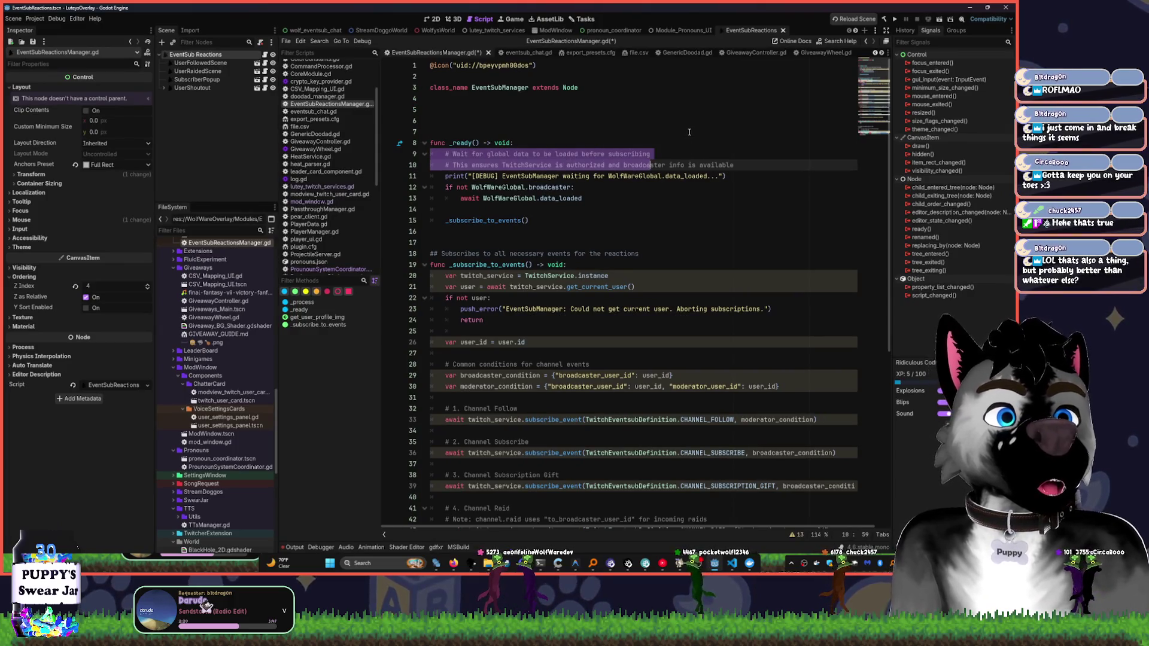
{"action": "key", "text": "BackSpace"}
{"action": "key", "text": "Down"}
{"action": "key", "text": "Down"}
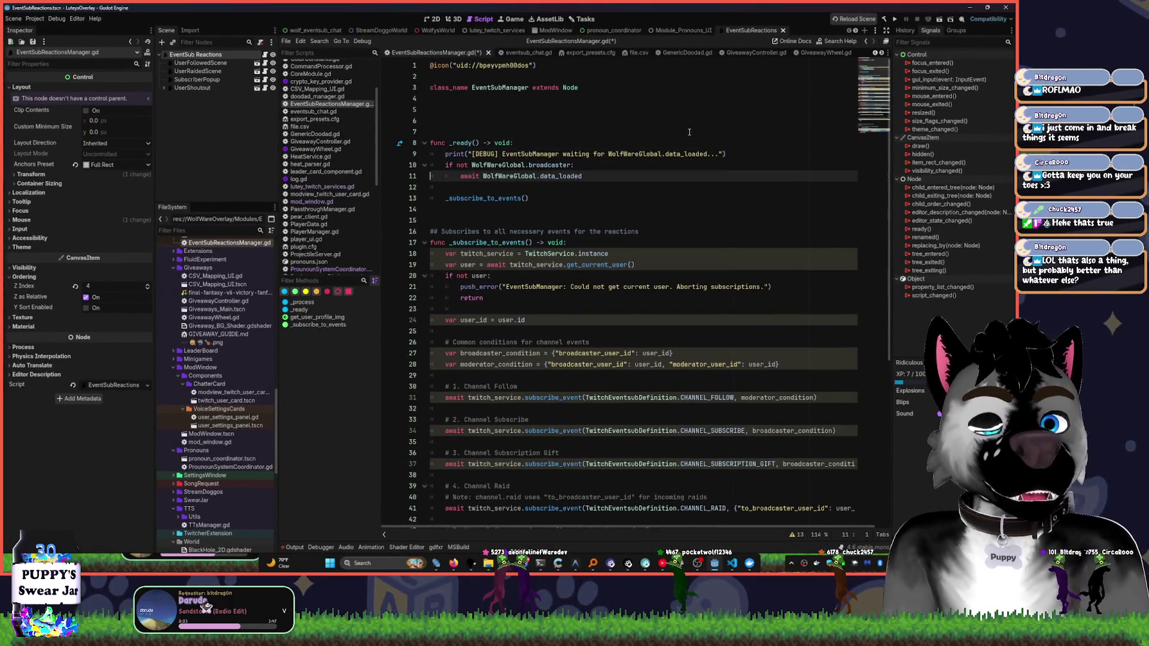
{"action": "scroll", "coordinate": [703, 134], "scroll_direction": "down", "scroll_amount": 5}
{"action": "scroll", "coordinate": [481, 359], "scroll_direction": "down", "scroll_amount": 3}
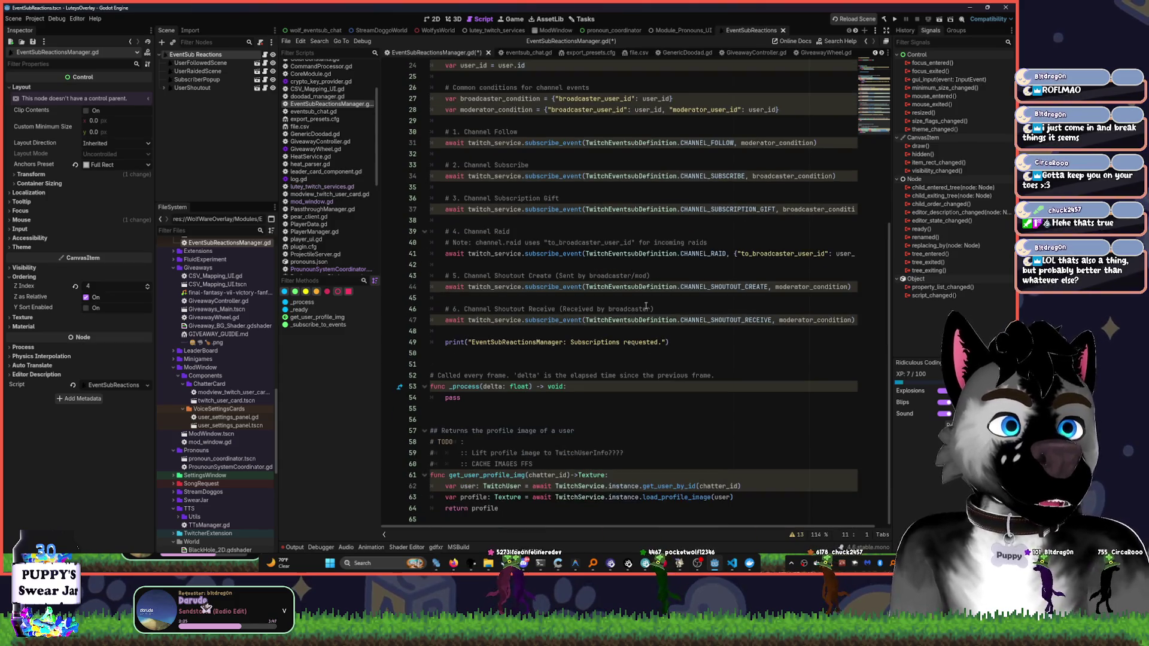
{"action": "scroll", "coordinate": [550, 306], "scroll_direction": "up", "scroll_amount": 8}
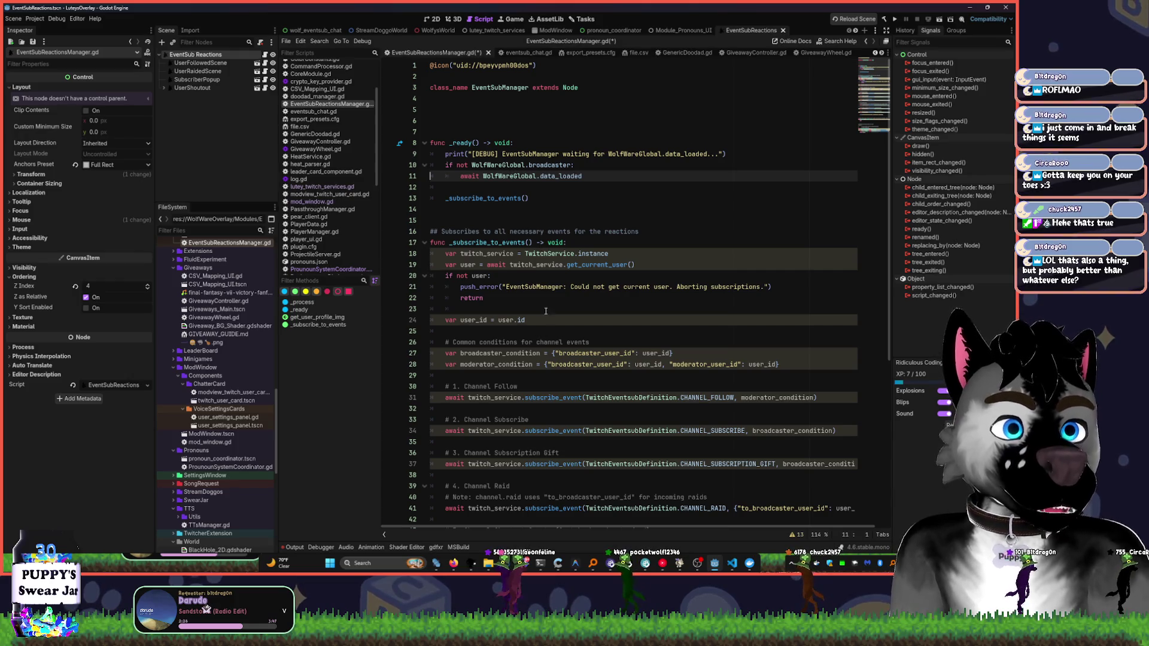
{"action": "scroll", "coordinate": [545, 311], "scroll_direction": "down", "scroll_amount": 6}
{"action": "left_click", "coordinate": [445, 143]}
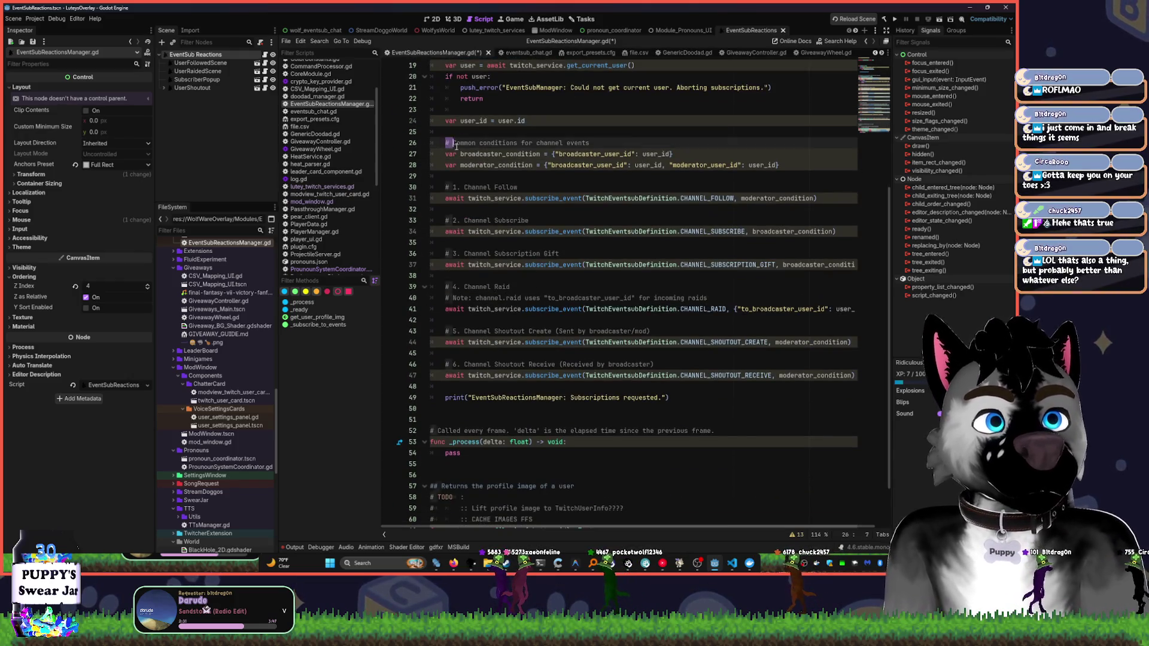
- Delete the Common conditions, Follow, Subscribe, Gift, Raid, raid note and Shoutout comments
{"action": "key", "text": "shift+End"}
{"action": "key", "text": "shift+Delete"}
{"action": "key", "text": "Down"}
{"action": "key", "text": "Down"}
{"action": "key", "text": "Down"}
{"action": "key", "text": "shift+End"}
{"action": "key", "text": "Delete"}
{"action": "key", "text": "Down"}
{"action": "key", "text": "Down"}
{"action": "key", "text": "Down"}
{"action": "key", "text": "shift+End"}
{"action": "key", "text": "Delete"}
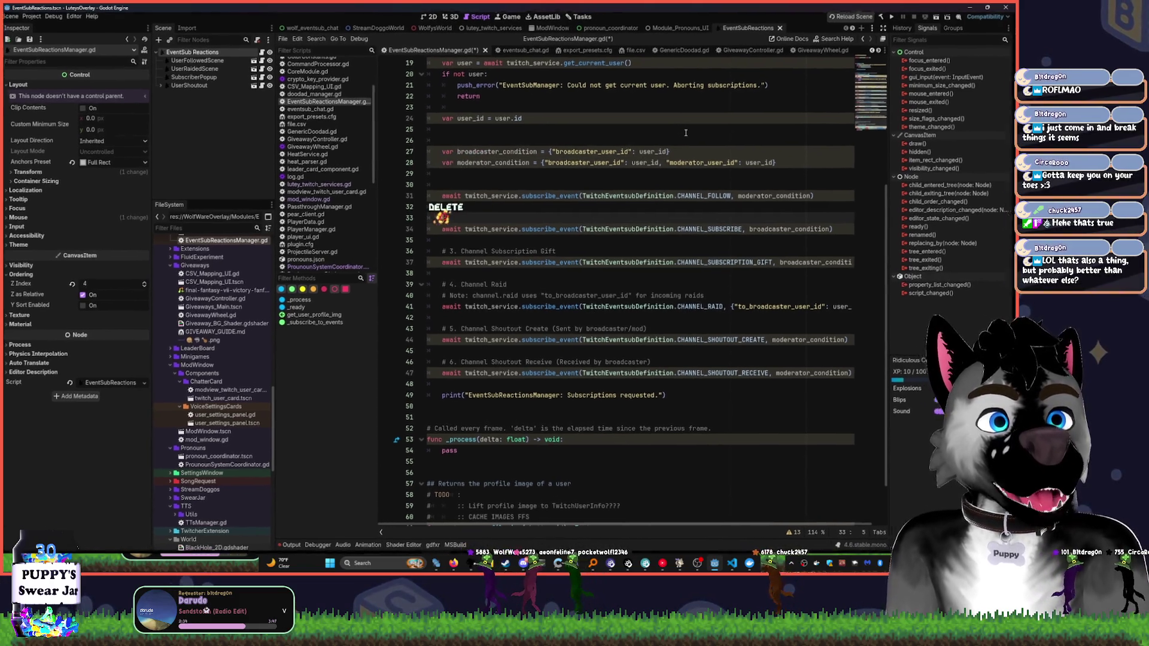
{"action": "key", "text": "Down"}
{"action": "key", "text": "Down"}
{"action": "key", "text": "Down"}
{"action": "key", "text": "shift+End"}
{"action": "key", "text": "Delete"}
{"action": "key", "text": "Down"}
{"action": "key", "text": "Down"}
{"action": "key", "text": "Down"}
{"action": "key", "text": "shift+End"}
{"action": "key", "text": "Delete"}
{"action": "key", "text": "Down"}
{"action": "key", "text": "shift+End"}
{"action": "key", "text": "Delete"}
{"action": "key", "text": "Down"}
{"action": "key", "text": "Down"}
{"action": "key", "text": "Down"}
{"action": "key", "text": "shift+End"}
{"action": "key", "text": "Delete"}
{"action": "key", "text": "Down"}
{"action": "key", "text": "Down"}
{"action": "key", "text": "Down"}
{"action": "key", "text": "shift+End"}
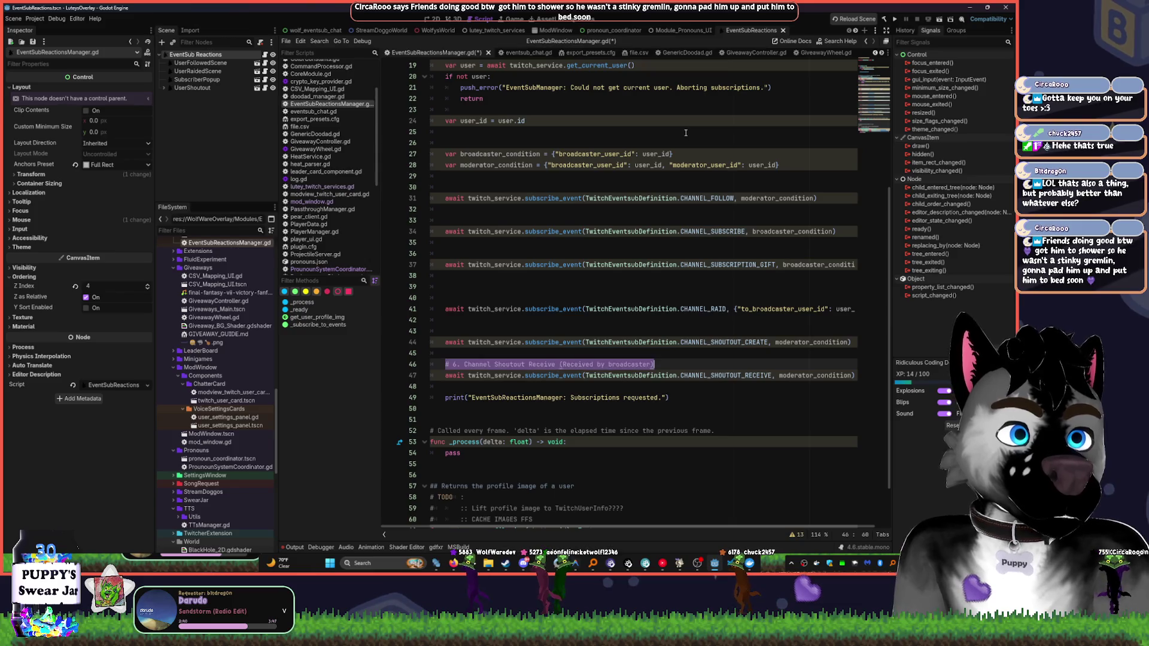
{"action": "key", "text": "Delete"}
{"action": "key", "text": "Up"}
{"action": "key", "text": "Up"}
{"action": "key", "text": "Up"}
- Re-indent the CHANNEL_RAID call and remove stray blank lines after the conditions and user_id
{"action": "key", "text": "BackSpace"}
{"action": "key", "text": "BackSpace"}
{"action": "key", "text": "BackSpace"}
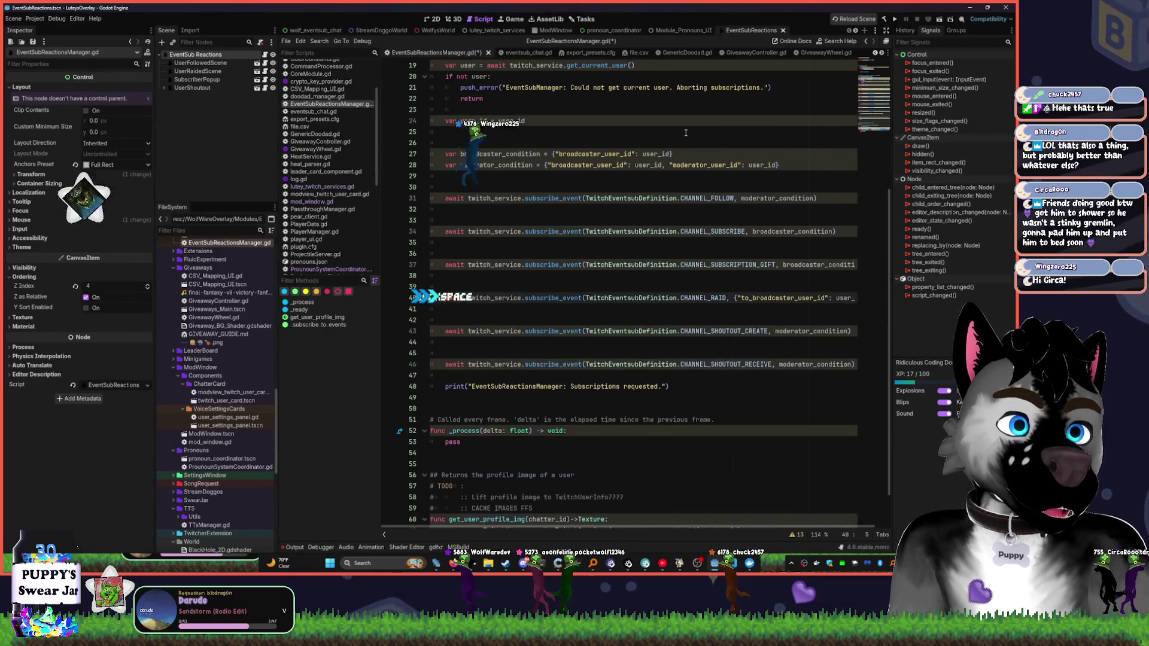
{"action": "key", "text": "Tab"}
{"action": "key", "text": "Up"}
{"action": "key", "text": "Up"}
{"action": "key", "text": "Up"}
{"action": "key", "text": "Delete"}
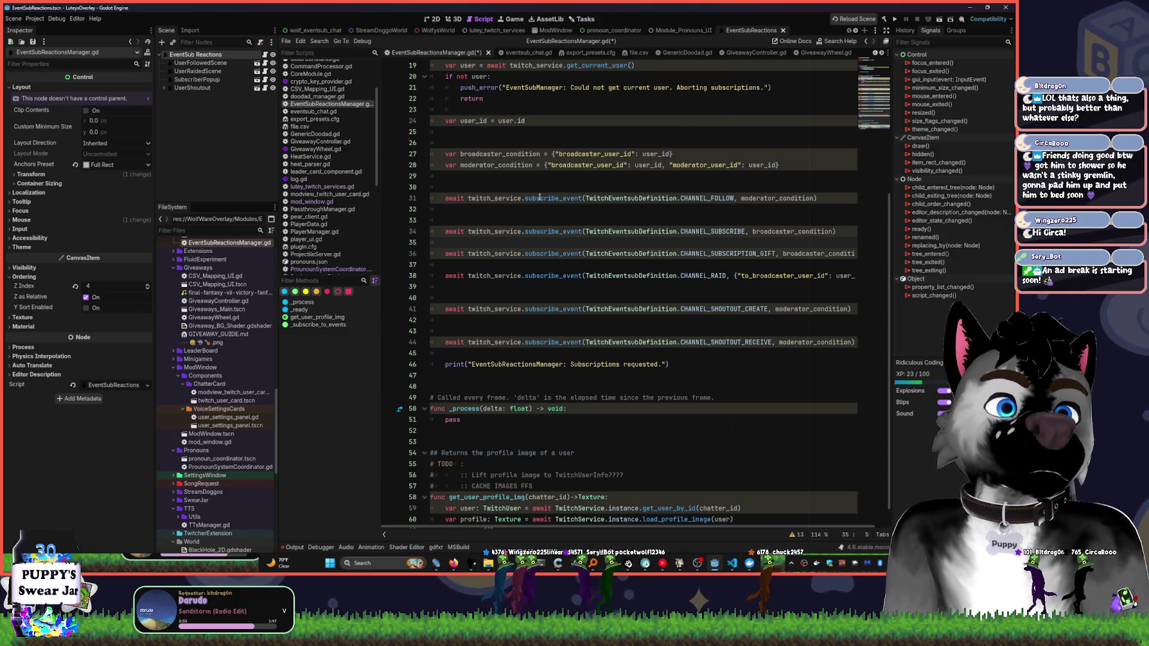
{"action": "left_click", "coordinate": [795, 169]}
{"action": "key", "text": "Delete"}
{"action": "left_click", "coordinate": [560, 127]}
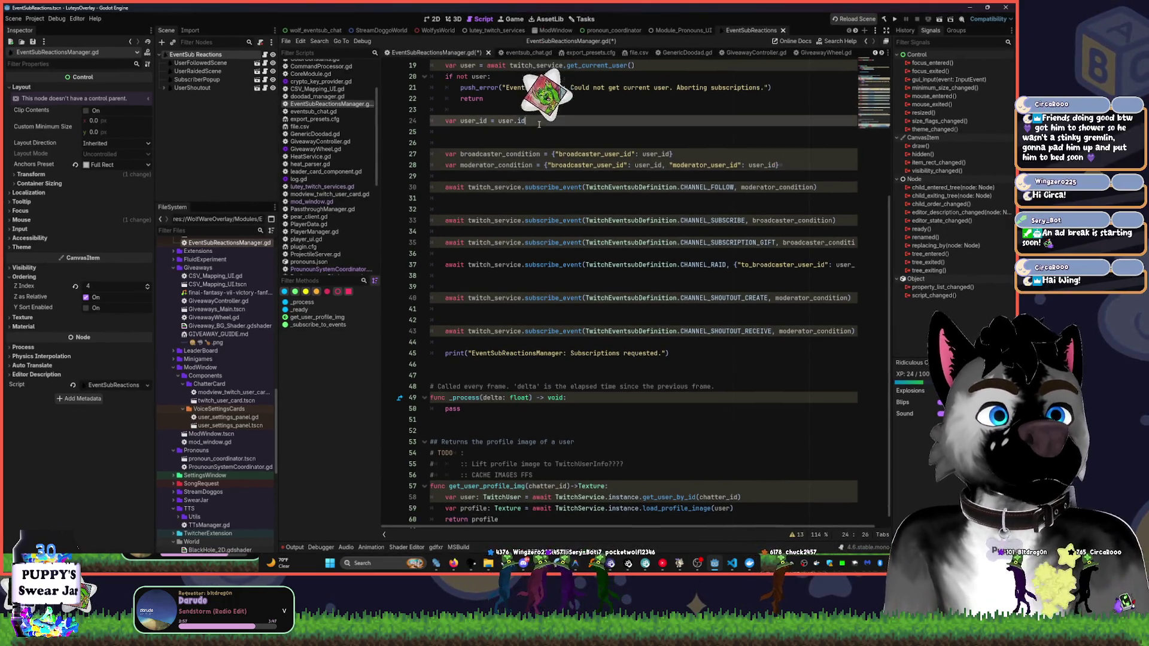
{"action": "key", "text": "Delete"}
- Add a blank line after the get_current_user line
{"action": "scroll", "coordinate": [560, 135], "scroll_direction": "up", "scroll_amount": 4}
{"action": "left_click", "coordinate": [654, 195]}
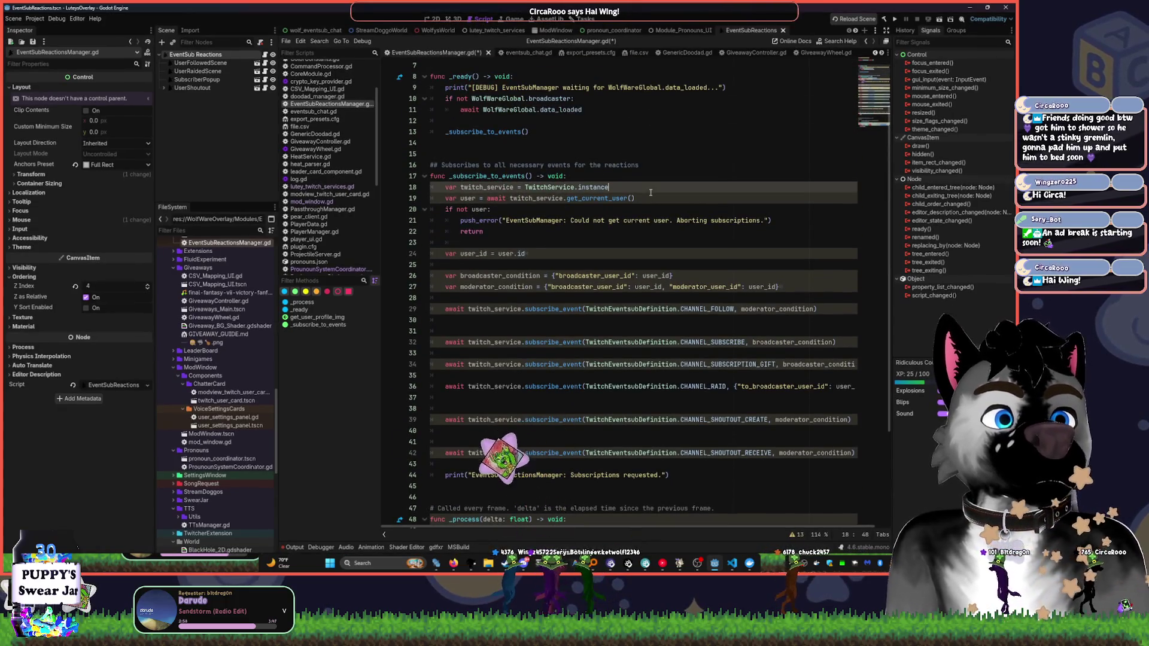
{"action": "key", "text": "Return"}
- Remove the blank lines after the raid call so the print line follows the shoutout subscription
{"action": "scroll", "coordinate": [714, 304], "scroll_direction": "down", "scroll_amount": 4}
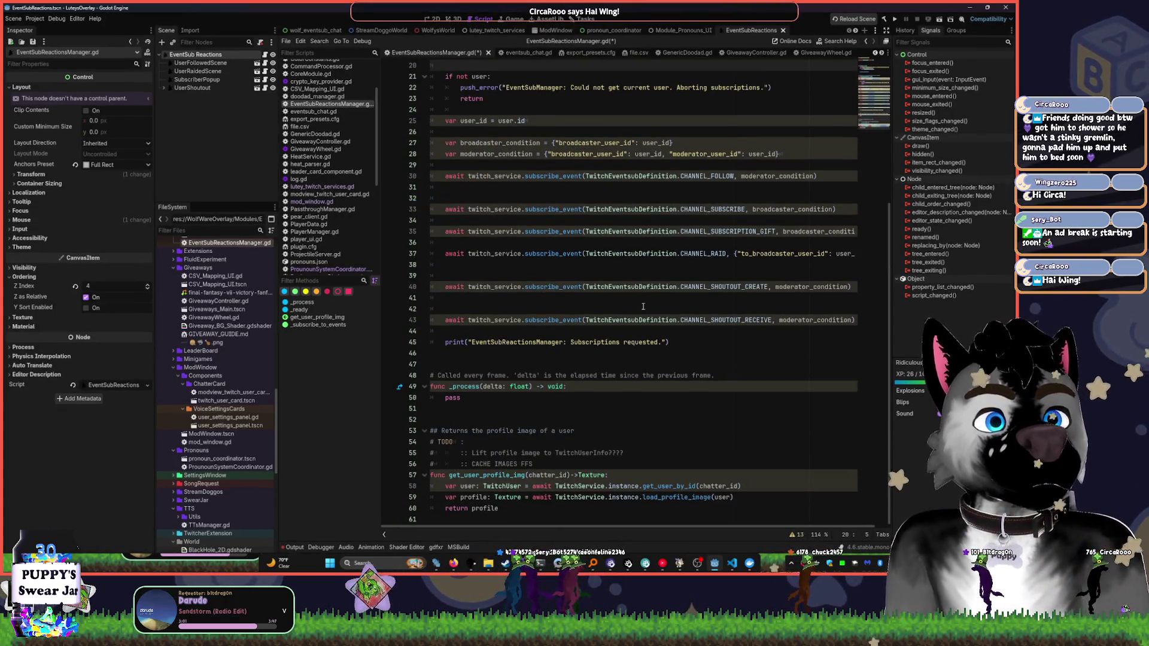
{"action": "left_click", "coordinate": [855, 287]}
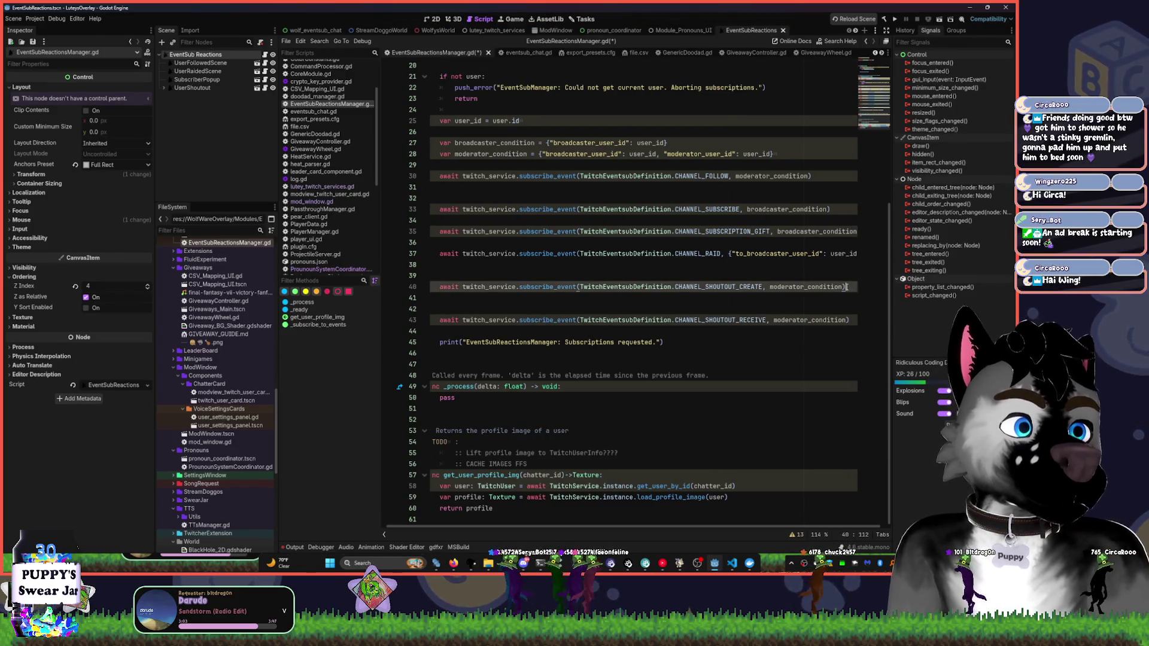
{"action": "key", "text": "Delete"}
{"action": "left_click", "coordinate": [681, 321]}
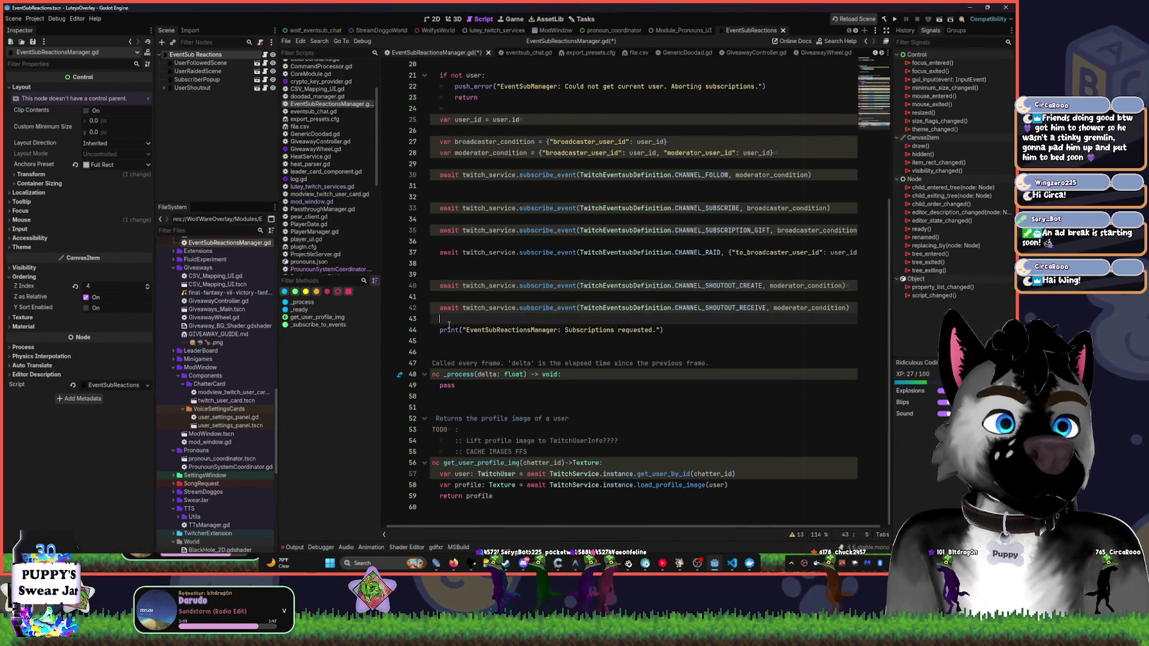
{"action": "key", "text": "Delete"}
{"action": "key", "text": "Delete"}
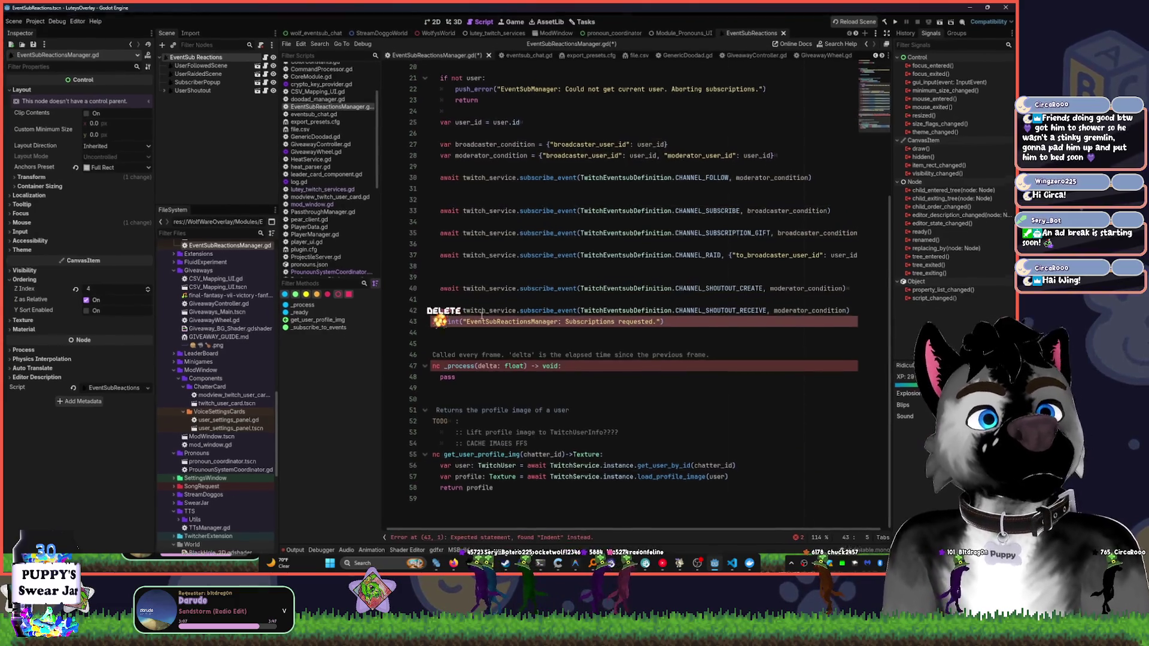
{"action": "type", "text": "pr"}
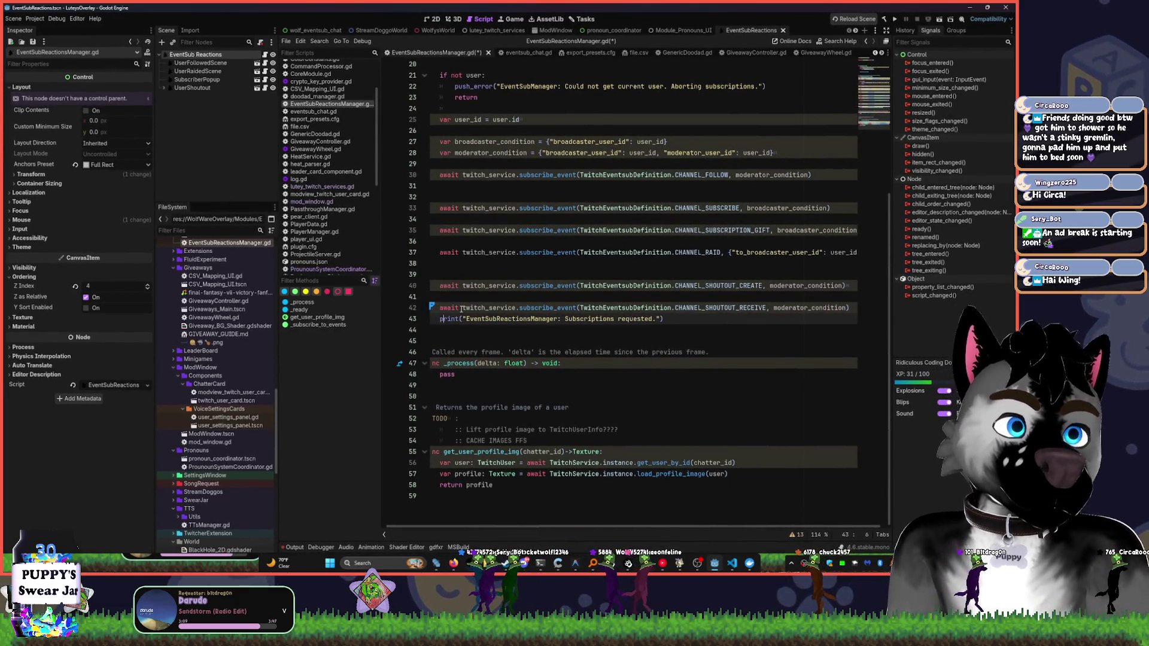
{"action": "left_click", "coordinate": [575, 259]}
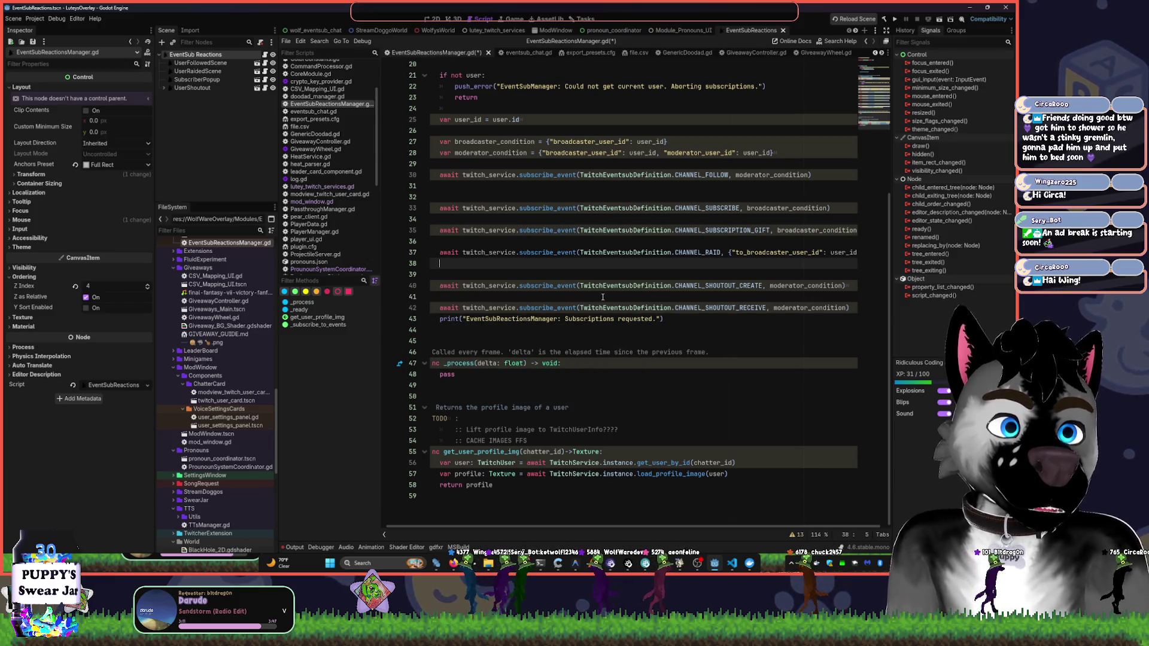
{"action": "scroll", "coordinate": [623, 293], "scroll_direction": "up", "scroll_amount": 1}
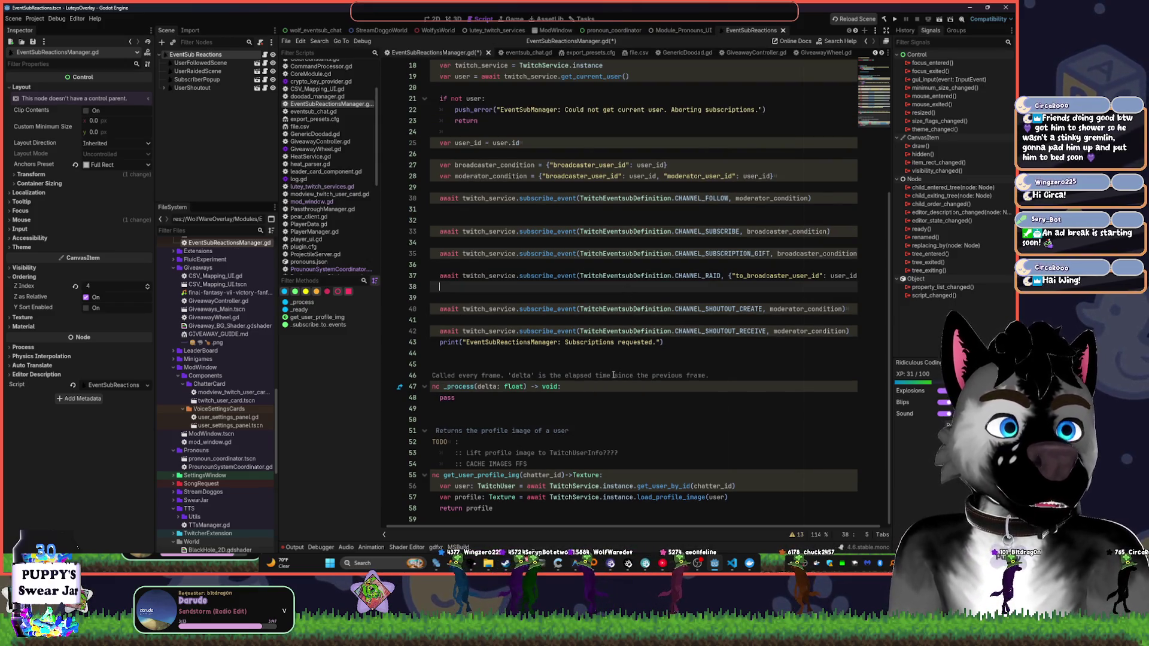
{"action": "scroll", "coordinate": [874, 62], "scroll_direction": "up", "scroll_amount": 6}
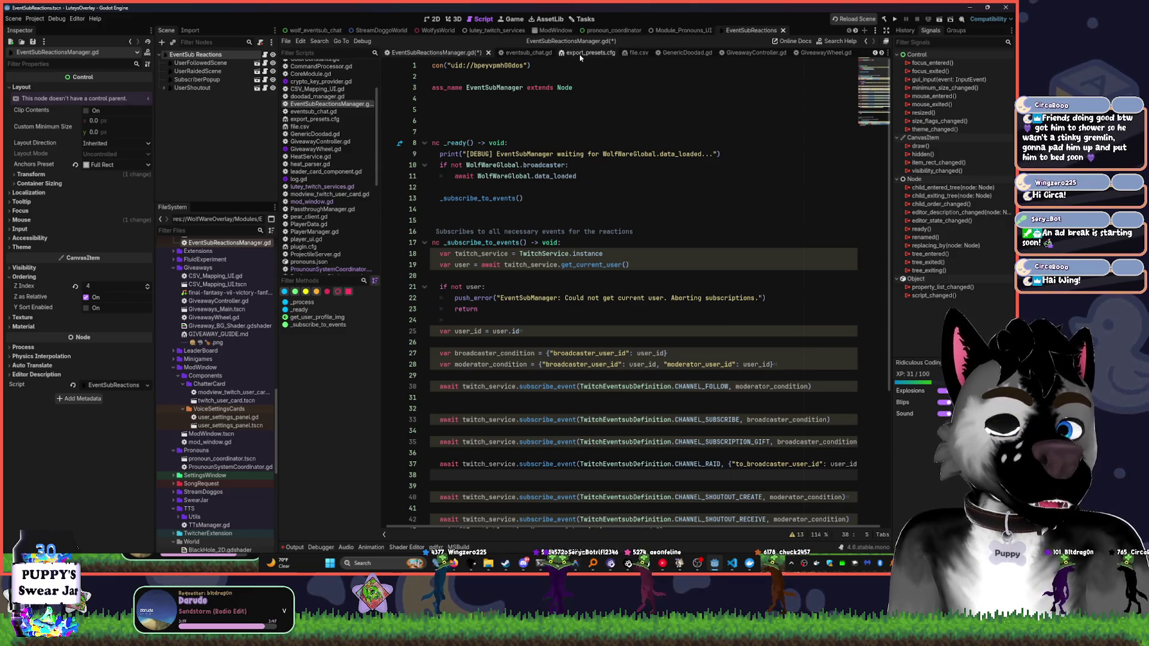
- Cycle through the StreamDoggoWorld, WolfysWorld, lutey_twitch_services, pronoun_coordinator and Module_Pronouns_UI scenes in 2D
{"action": "left_click", "coordinate": [433, 22]}
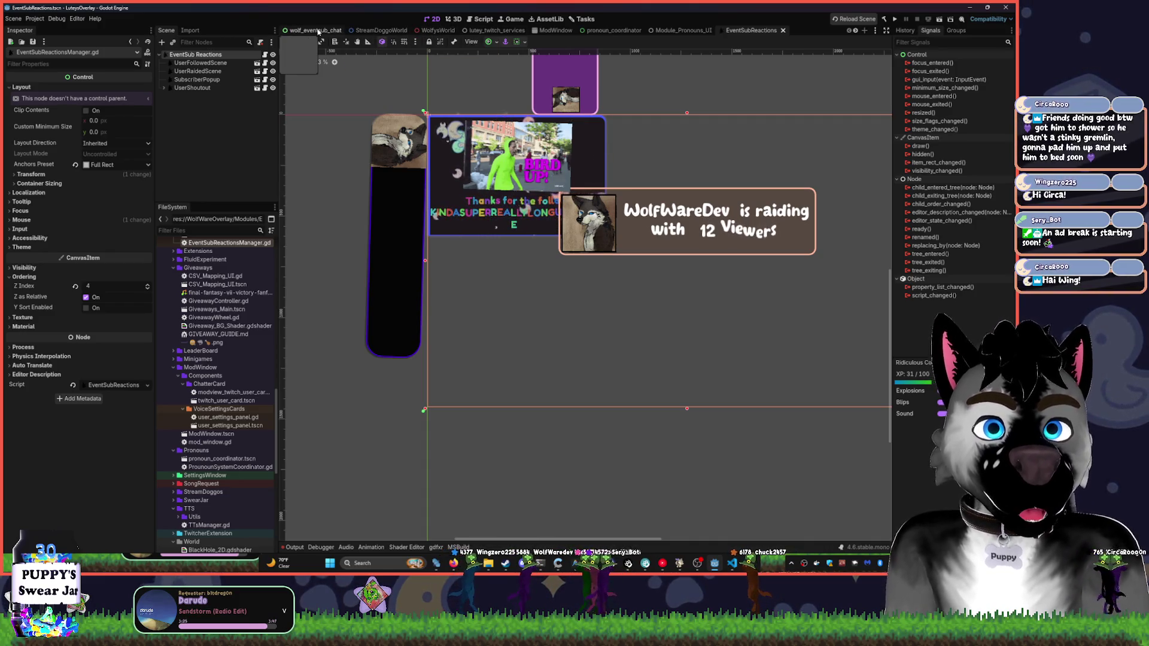
{"action": "left_click", "coordinate": [381, 30]}
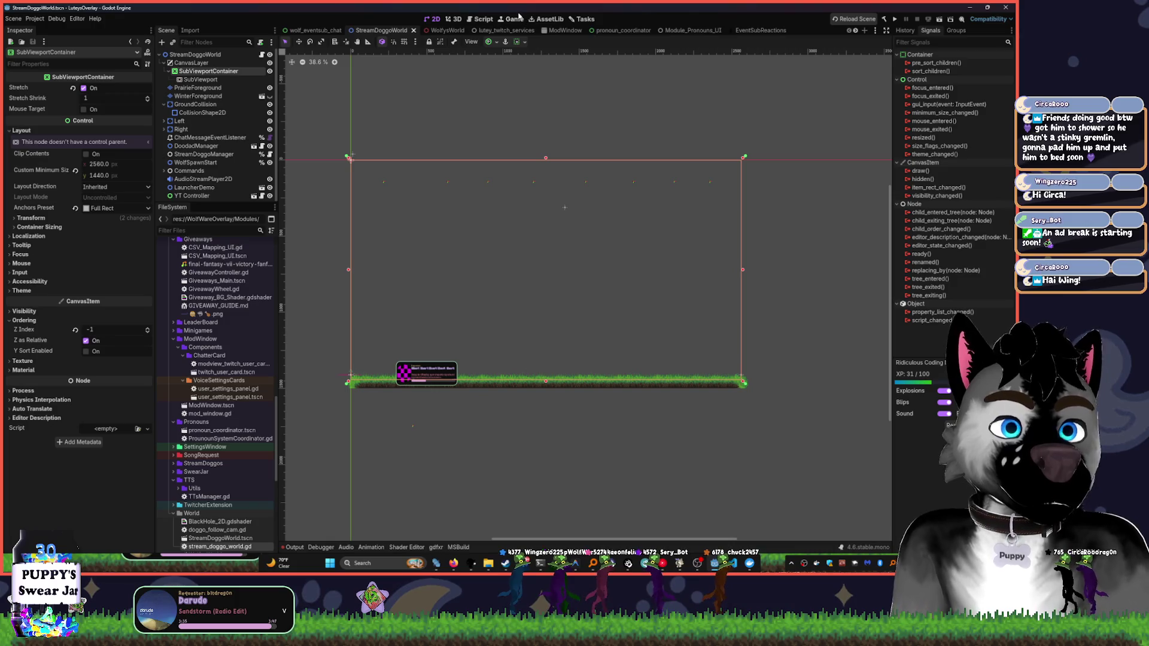
{"action": "left_click", "coordinate": [449, 28]}
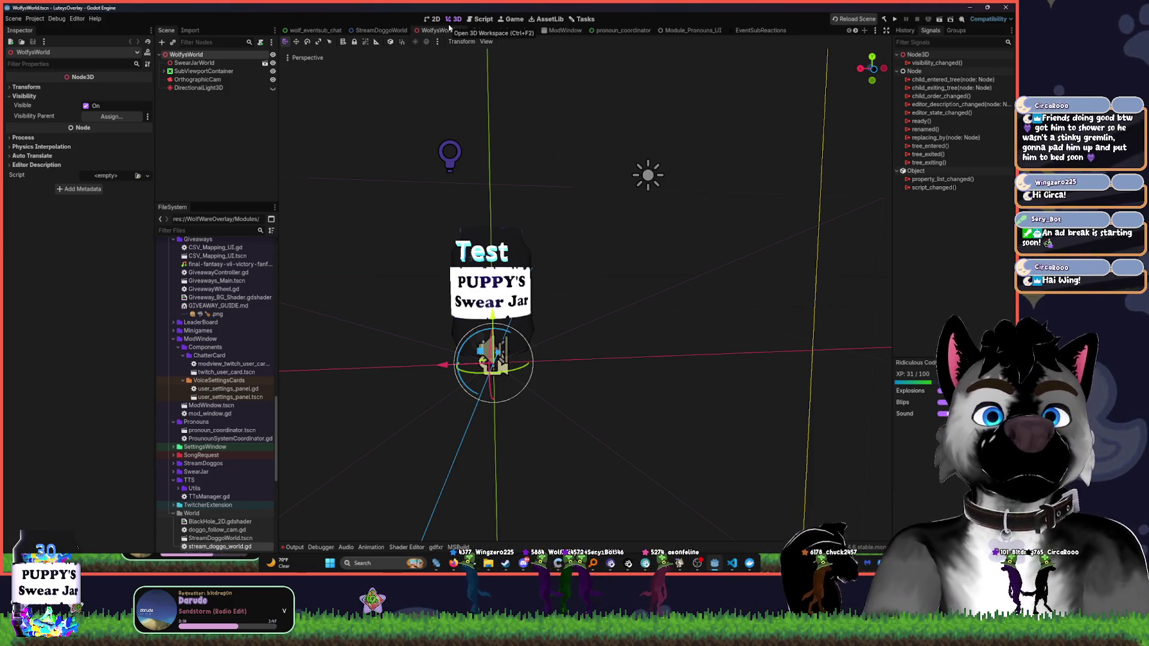
{"action": "left_click", "coordinate": [497, 30]}
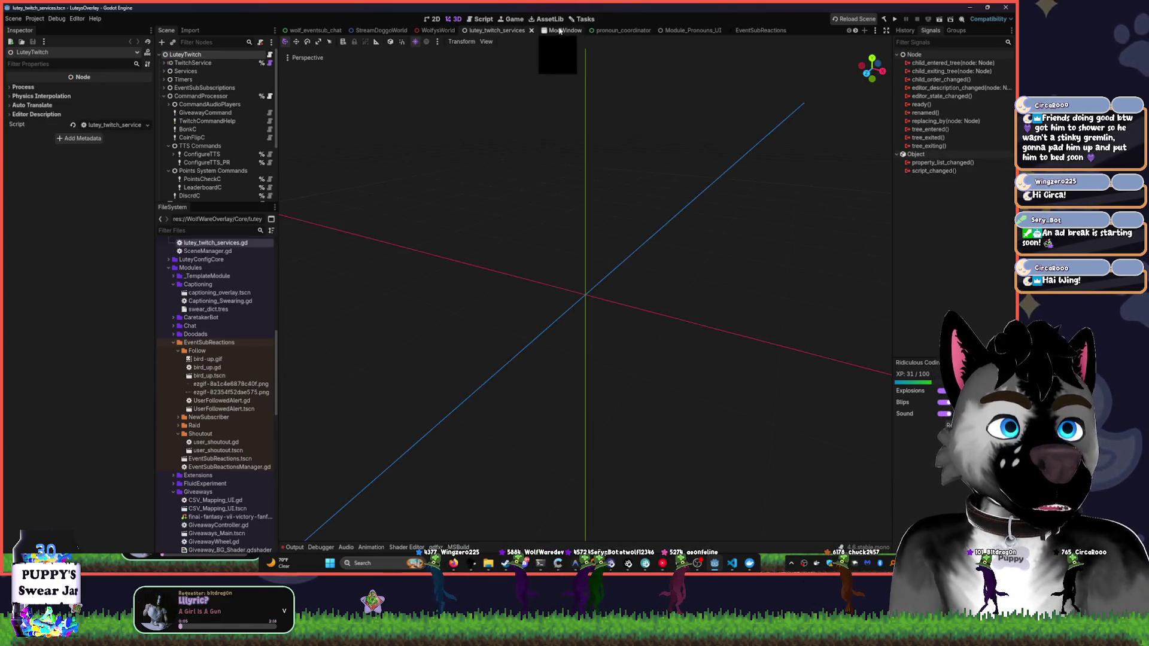
{"action": "left_click", "coordinate": [612, 31]}
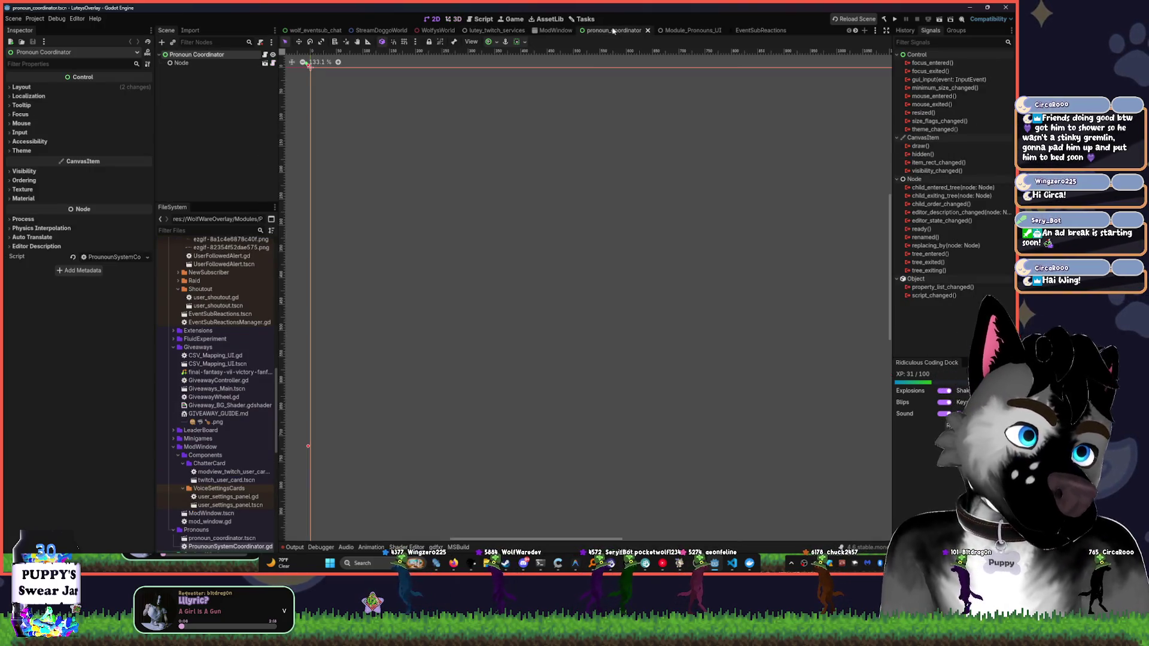
{"action": "left_click", "coordinate": [683, 31]}
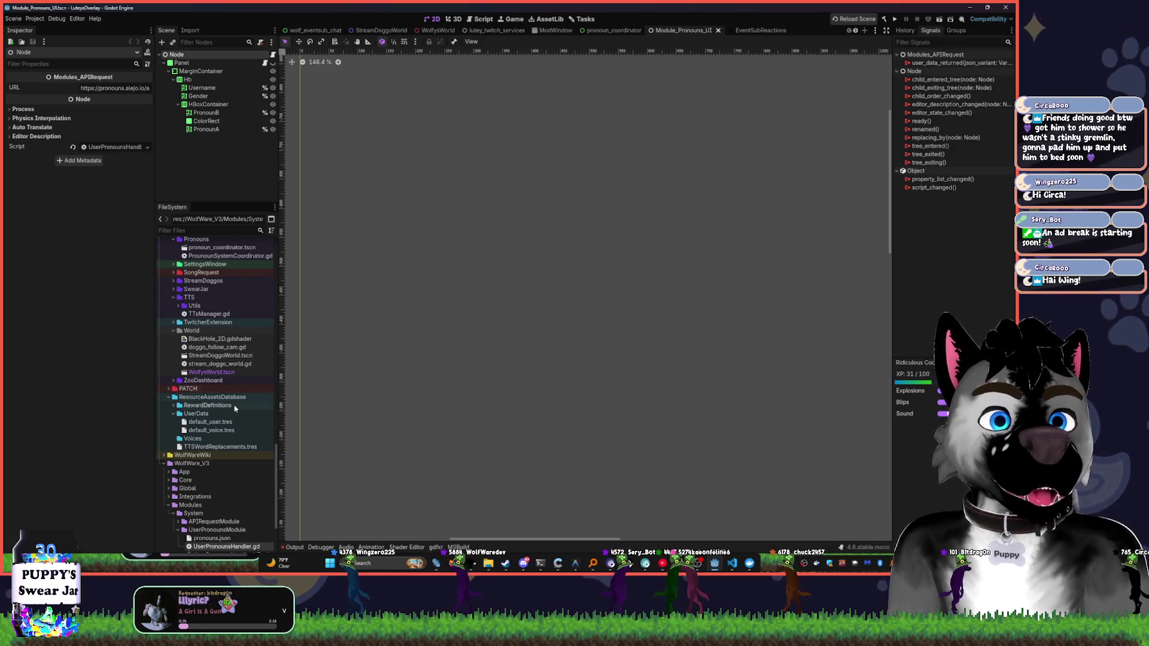
- Open the task board and view the [STREAMDOGGOS] Last Scene Reload respawn task details
{"action": "scroll", "coordinate": [229, 462], "scroll_direction": "down", "scroll_amount": 4}
{"action": "left_click", "coordinate": [584, 20]}
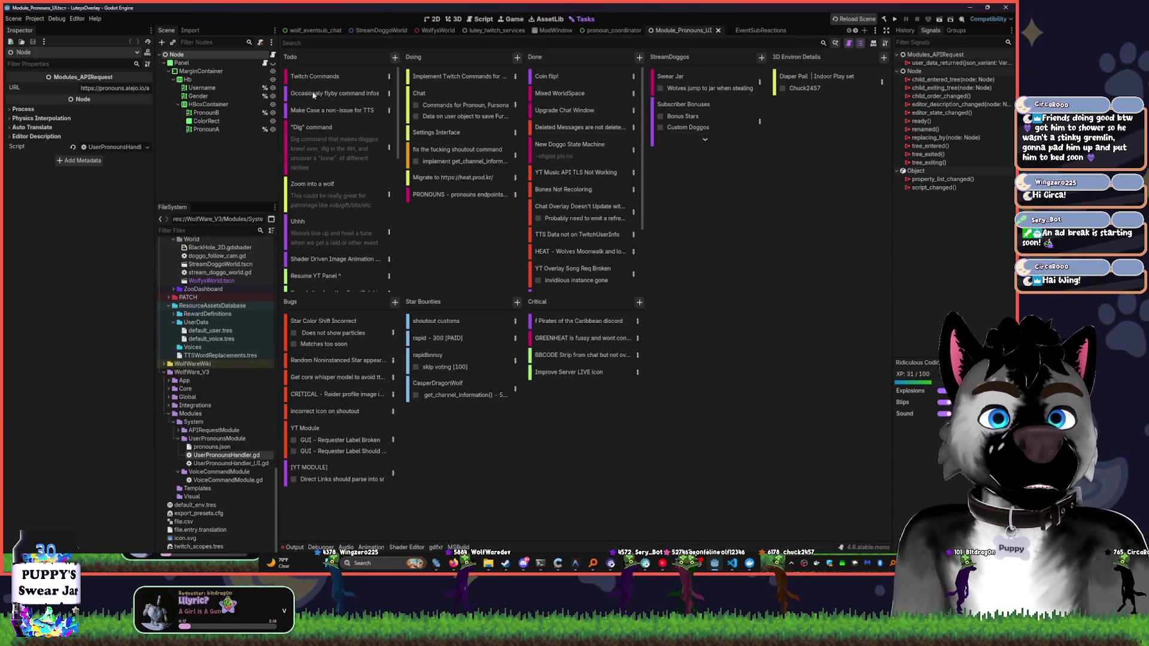
{"action": "scroll", "coordinate": [351, 262], "scroll_direction": "down", "scroll_amount": 6}
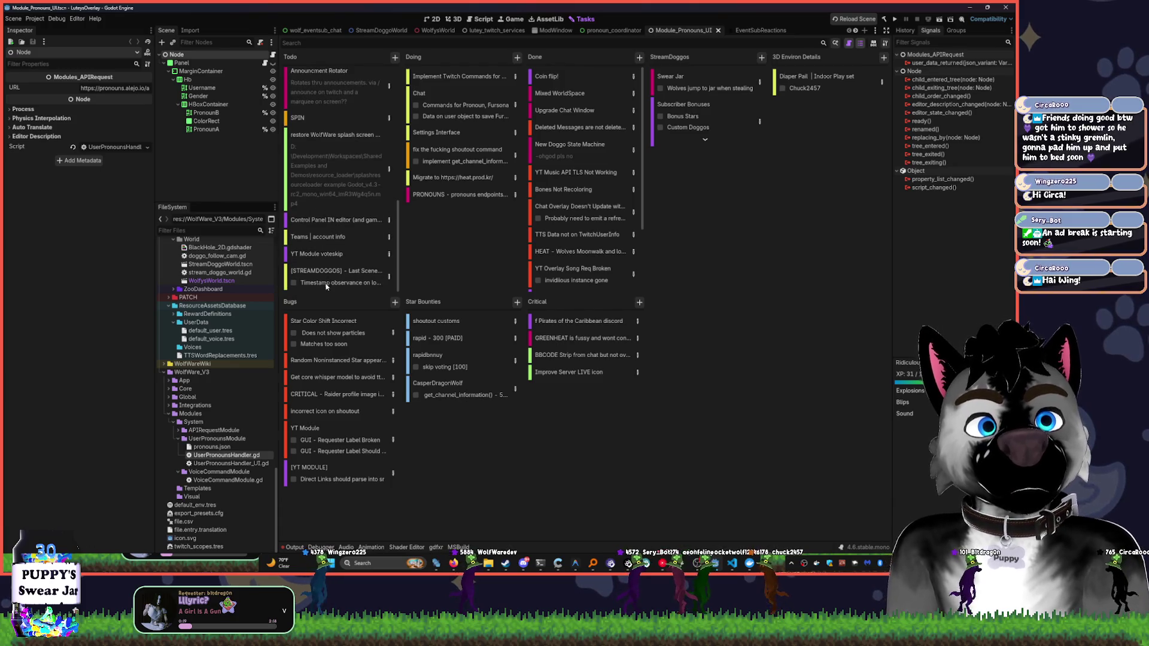
{"action": "left_click", "coordinate": [346, 286]}
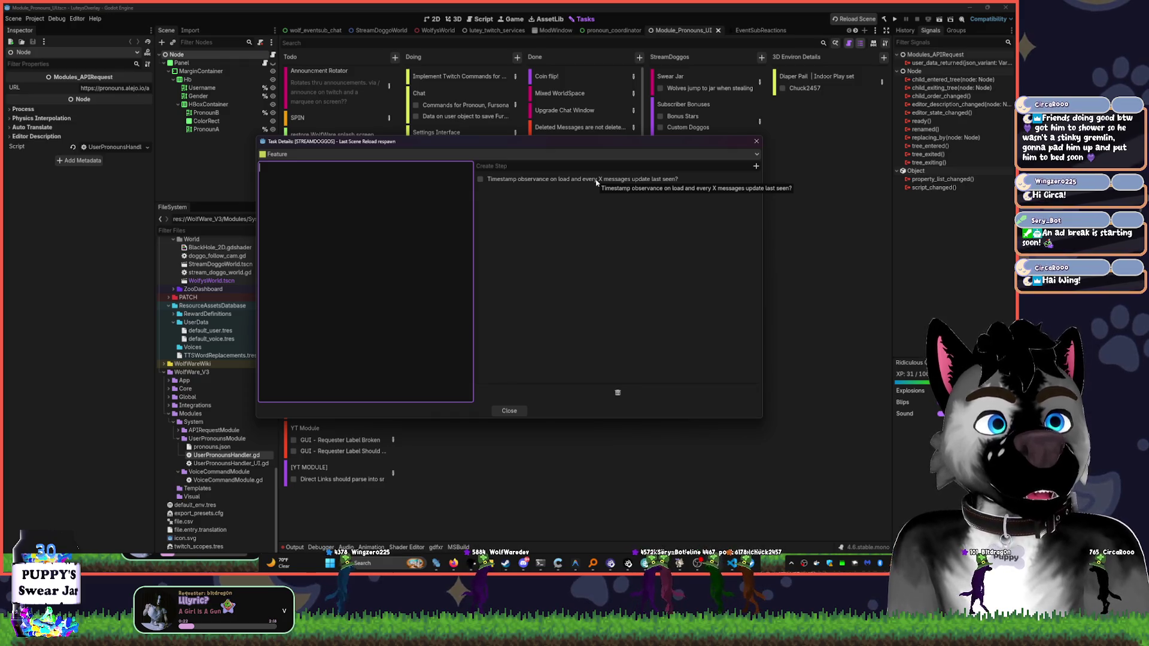
- Drag the '[STREAMDOGGOS] - Last Scene Reload respawn' card from Todo into Done
{"action": "key", "text": "Escape"}
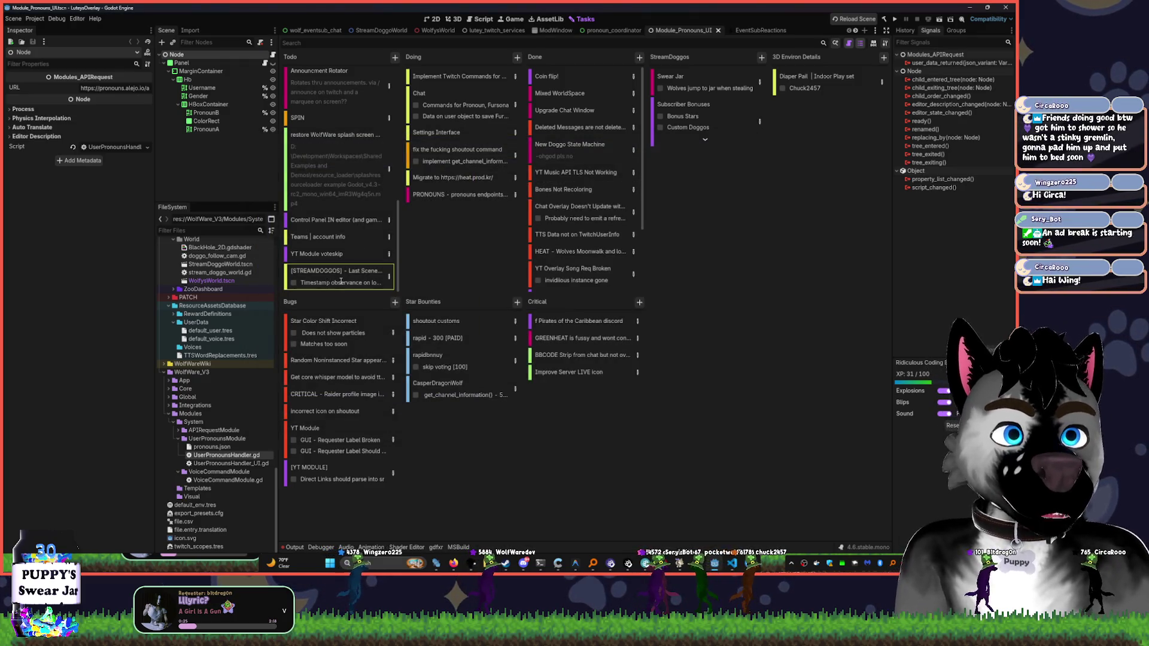
{"action": "scroll", "coordinate": [340, 281], "scroll_direction": "down", "scroll_amount": 5}
{"action": "scroll", "coordinate": [338, 263], "scroll_direction": "down", "scroll_amount": 5}
{"action": "mouse_move", "coordinate": [336, 276]}
{"action": "left_mouse_down"}
{"action": "mouse_move", "coordinate": [539, 246]}
{"action": "mouse_move", "coordinate": [575, 229]}
{"action": "left_mouse_up"}
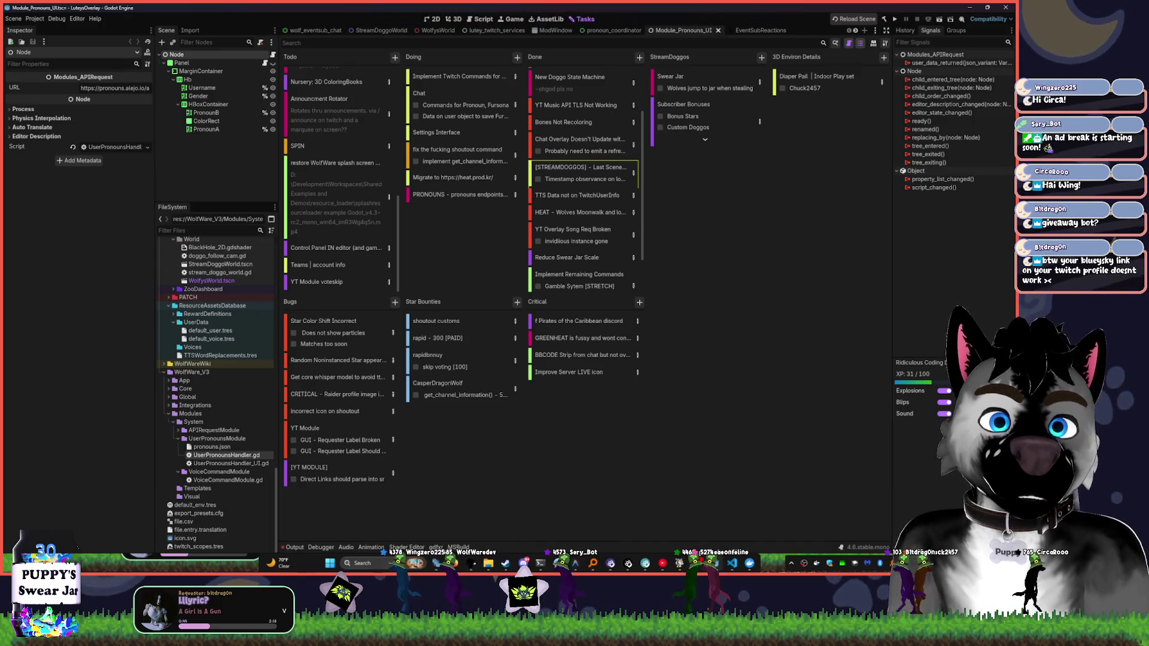
{"action": "left_click", "coordinate": [454, 563]}
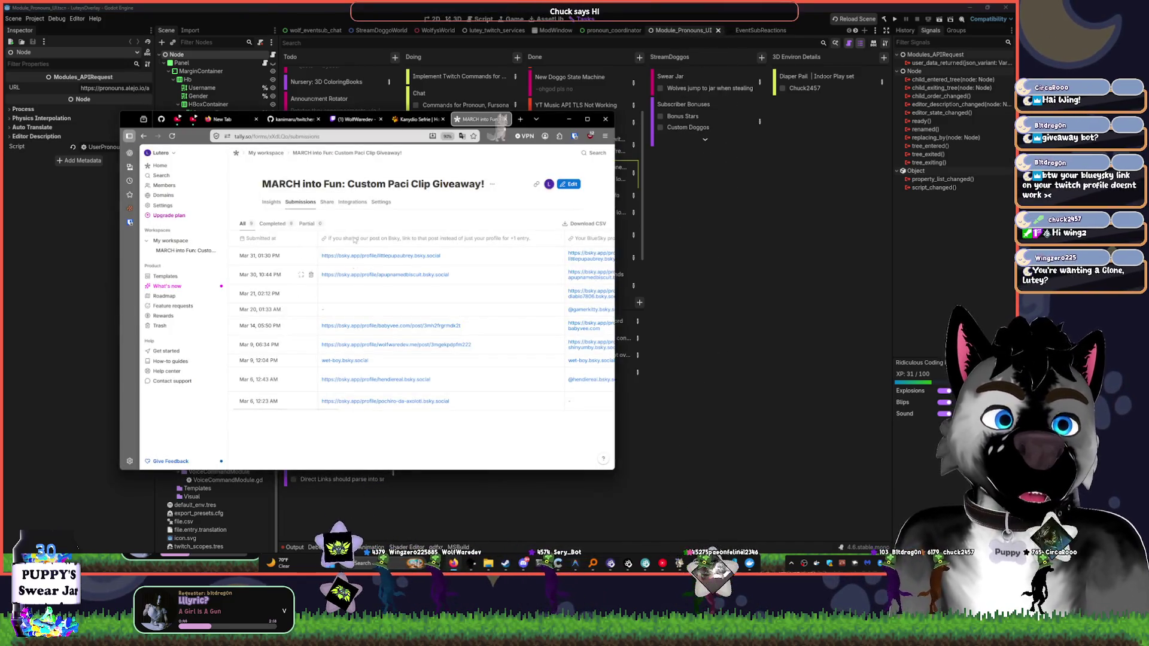
- Minimize the Tally giveaway submissions window to reveal Visual Studio Code
{"action": "left_click", "coordinate": [454, 563]}
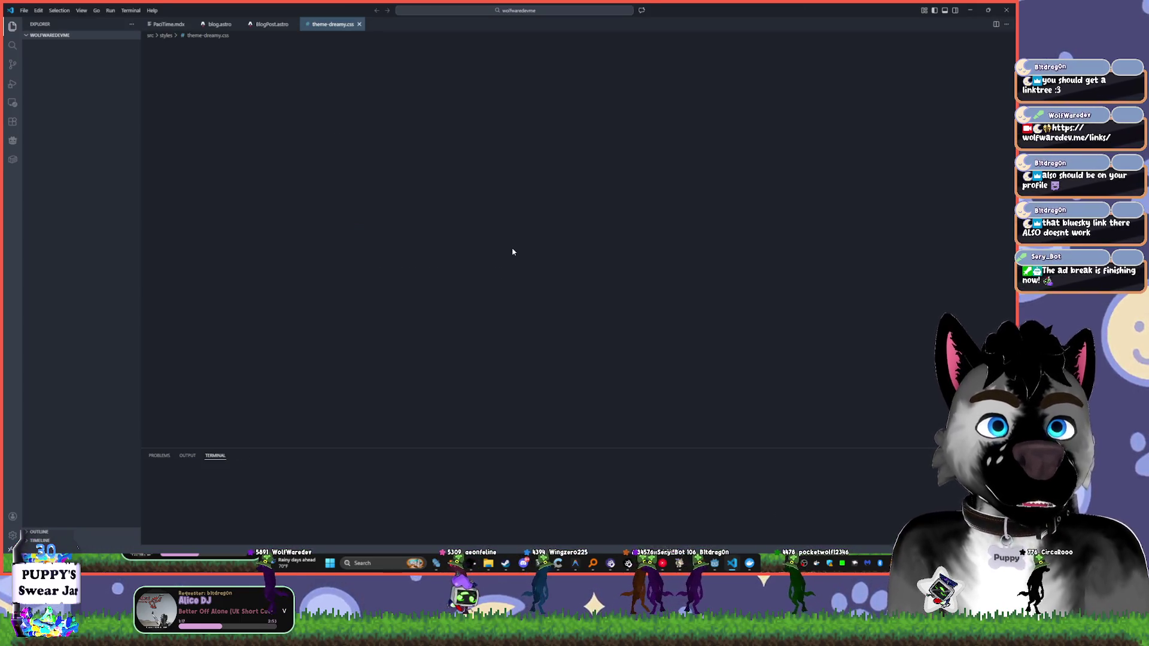
- Close theme-dreamy.css without saving, plus BlogPost.astro and blog.astro
{"action": "left_click_drag", "start_coordinate": [431, 199], "coordinate": [359, 184]}
{"action": "scroll", "coordinate": [360, 184], "scroll_direction": "down", "scroll_amount": 3}
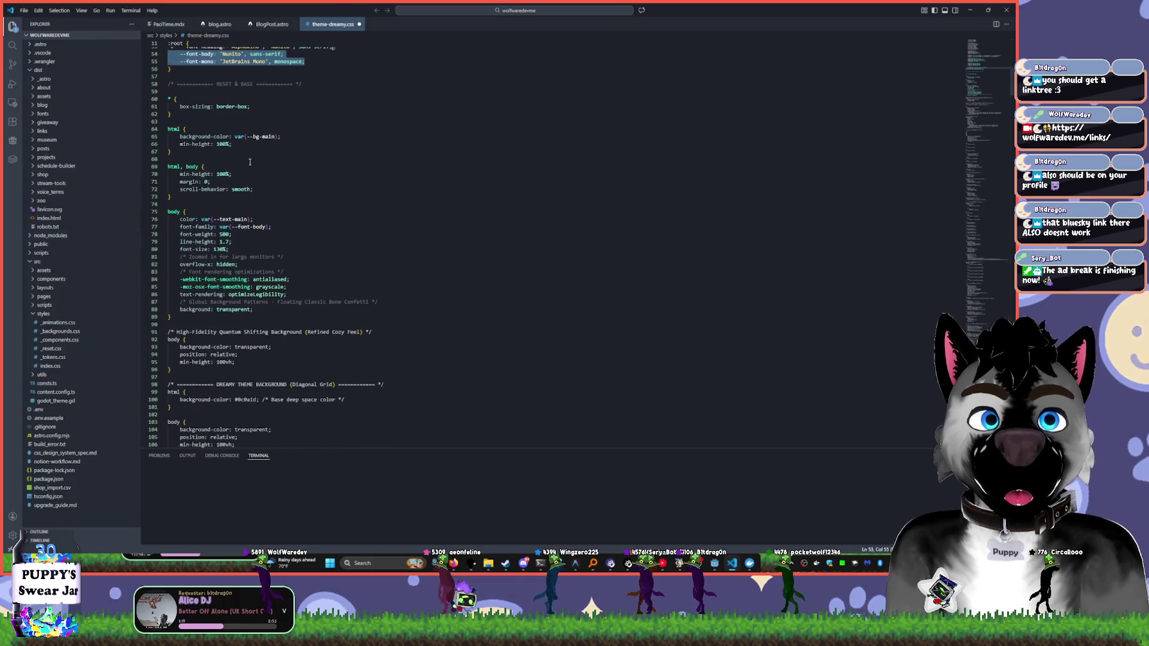
{"action": "key", "text": "ctrl+w"}
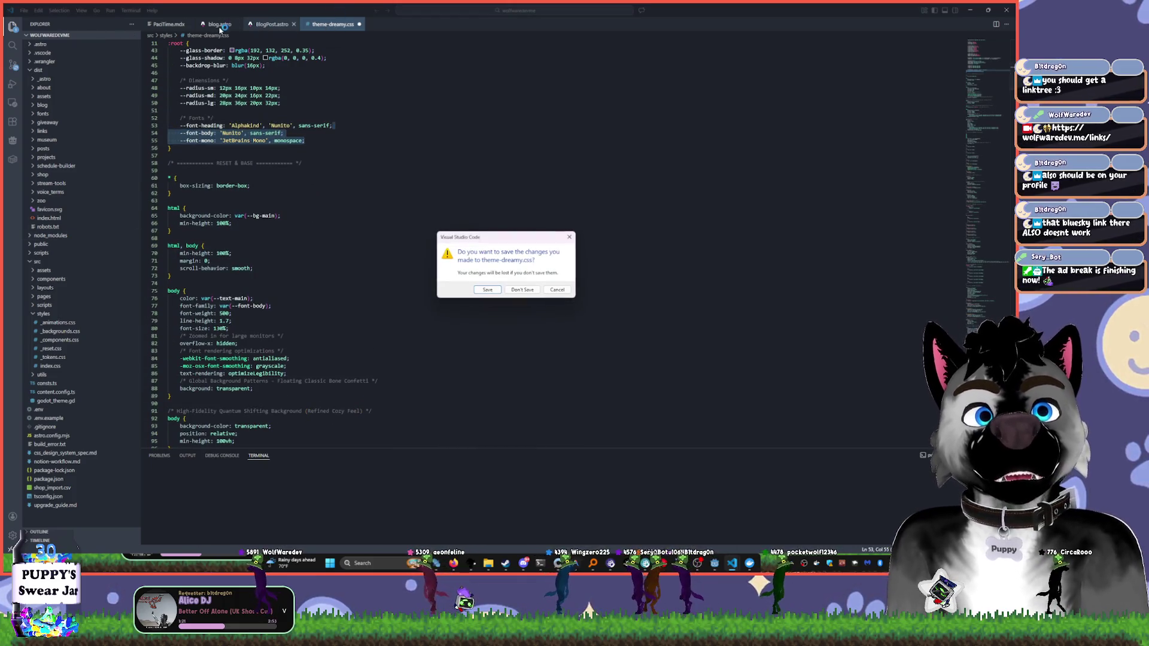
{"action": "left_click", "coordinate": [554, 290]}
{"action": "middle_click", "coordinate": [338, 27]}
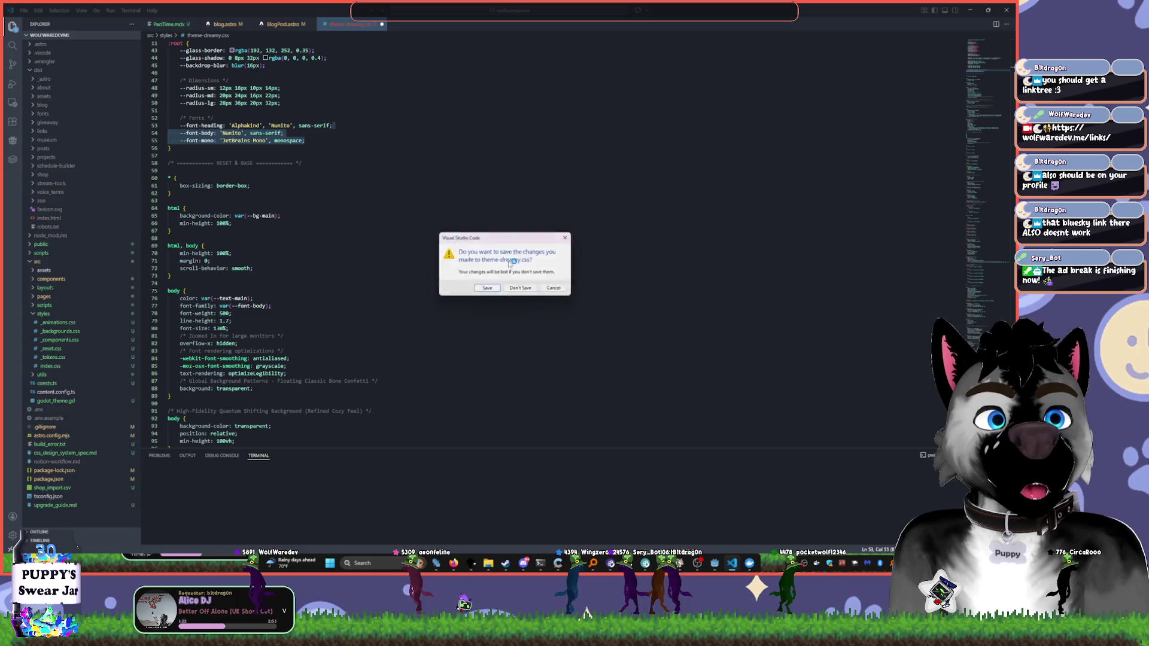
{"action": "left_click", "coordinate": [517, 290]}
{"action": "middle_click", "coordinate": [268, 27]}
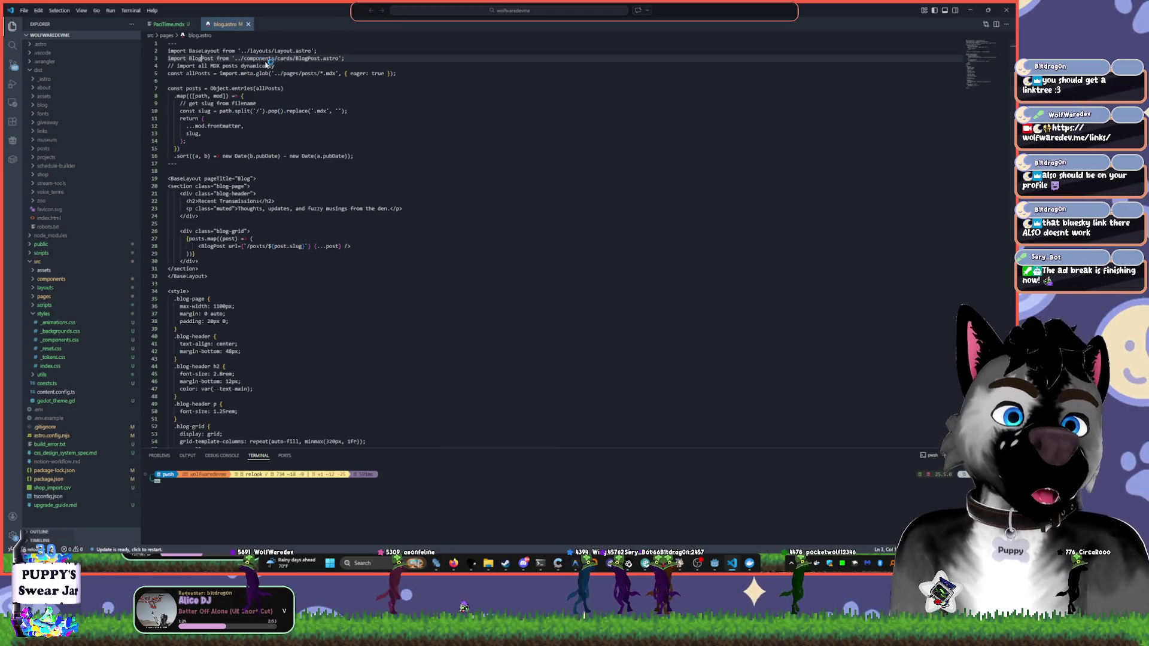
{"action": "middle_click", "coordinate": [206, 27]}
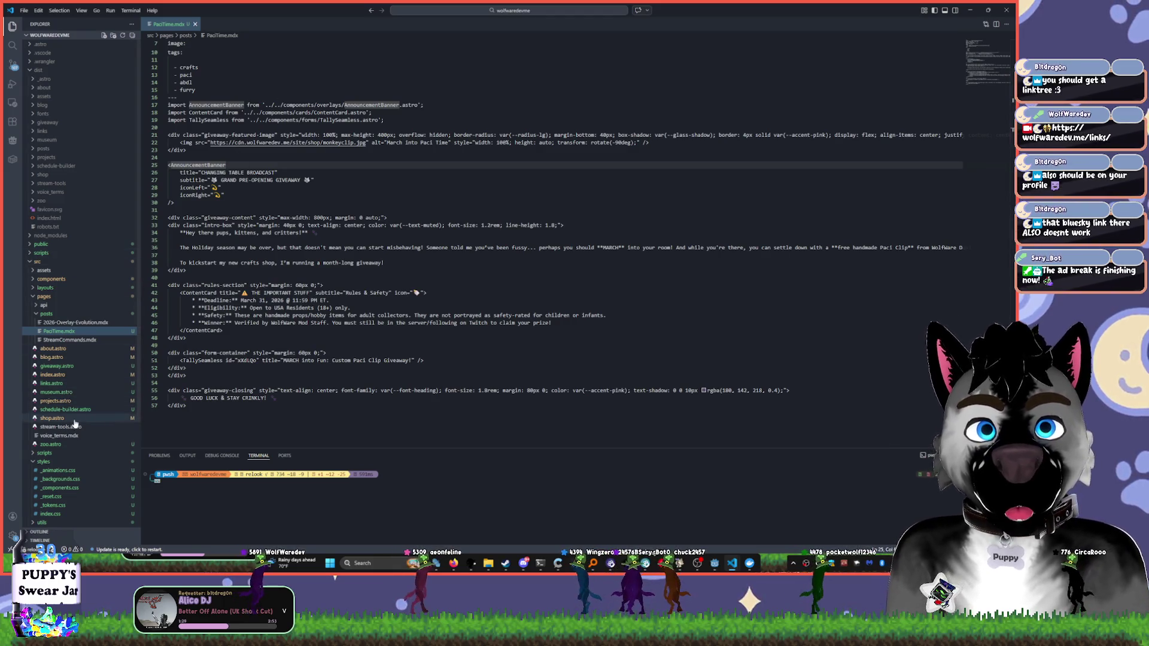
{"action": "left_click", "coordinate": [270, 515]}
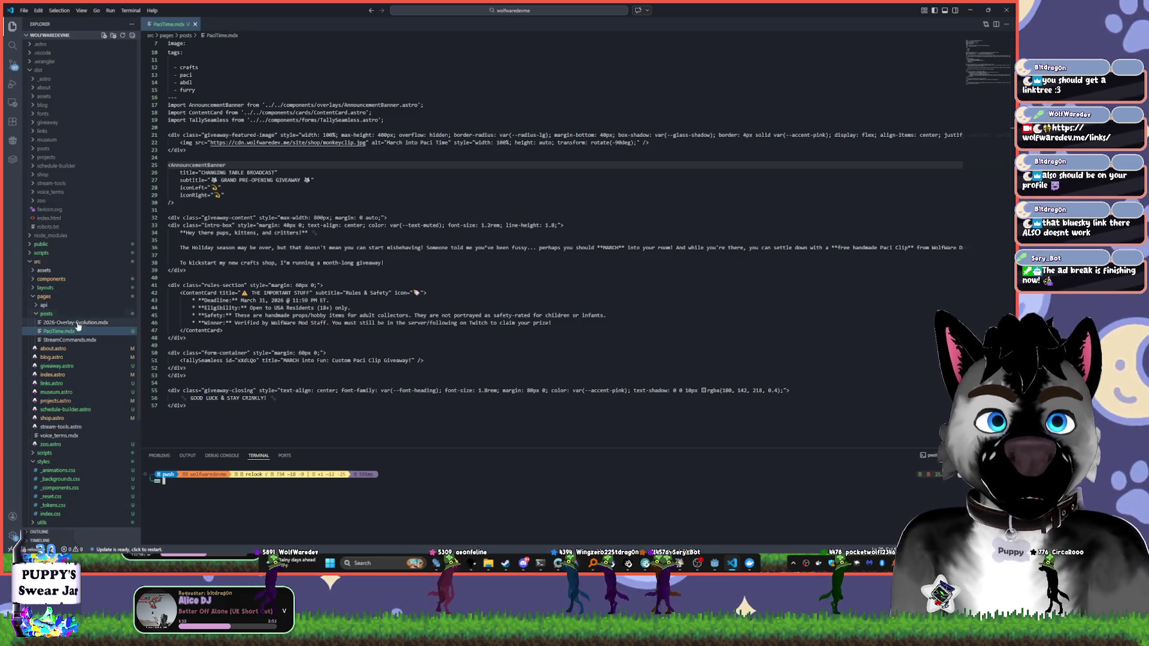
{"action": "left_click", "coordinate": [59, 383]}
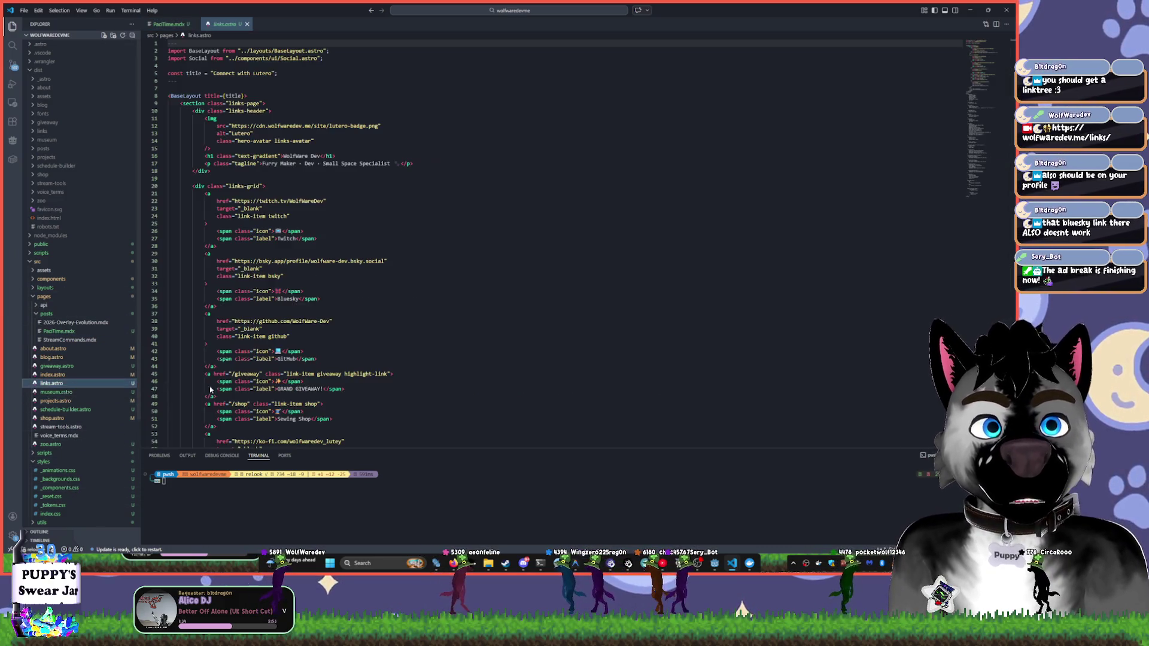
{"action": "left_click", "coordinate": [442, 205]}
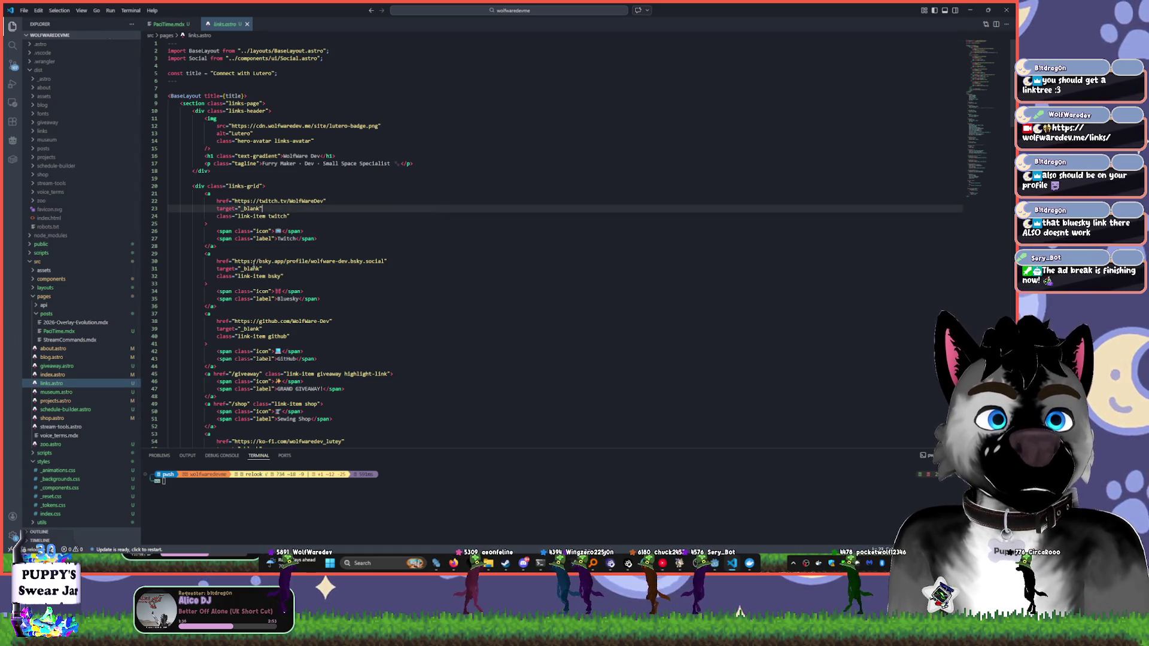
{"action": "left_click_drag", "start_coordinate": [385, 262], "coordinate": [243, 261]}
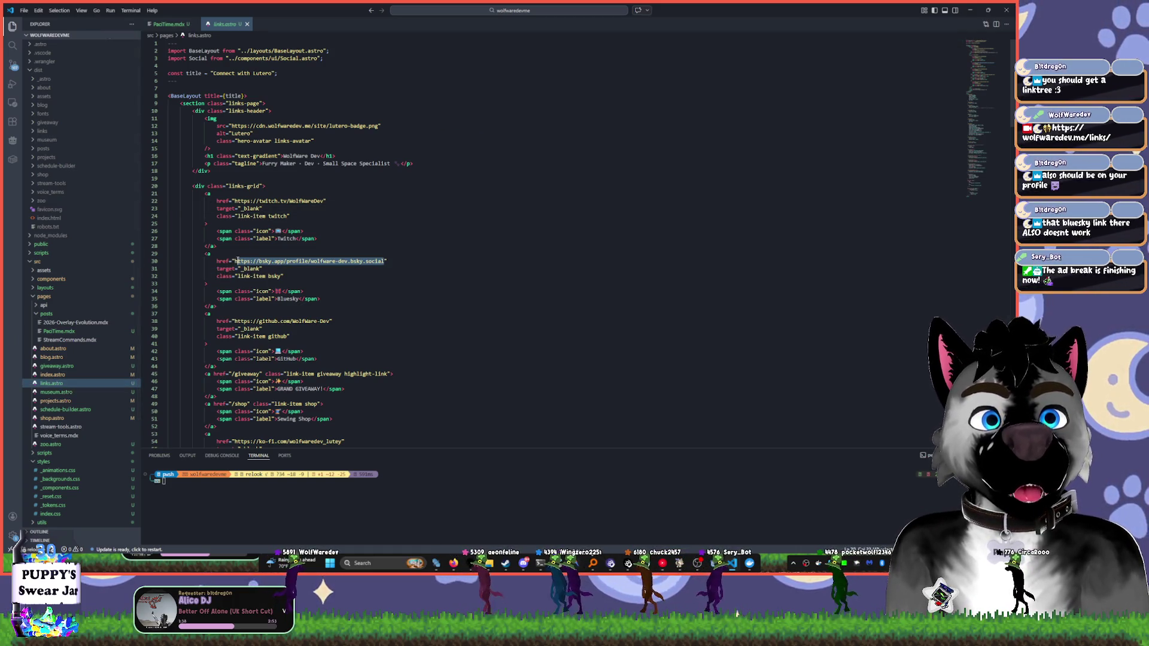
{"action": "type", "text": "https://bsky.app/profile/wolfwaredev.me"}
{"action": "left_click", "coordinate": [235, 261]}
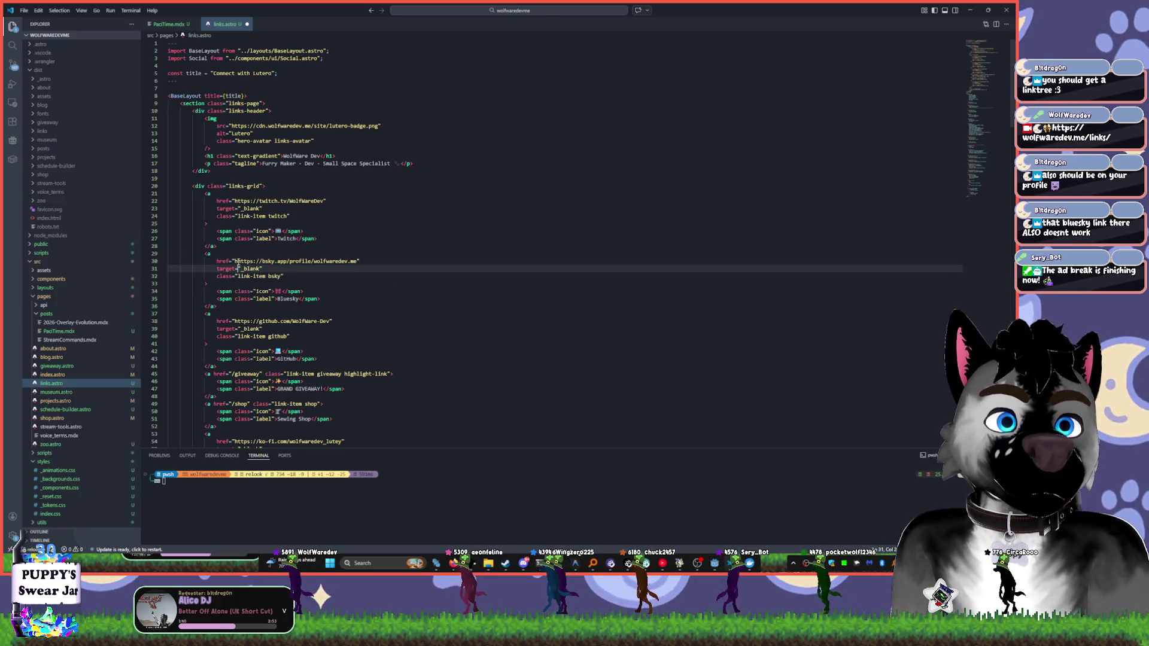
{"action": "key", "text": "ctrl+s"}
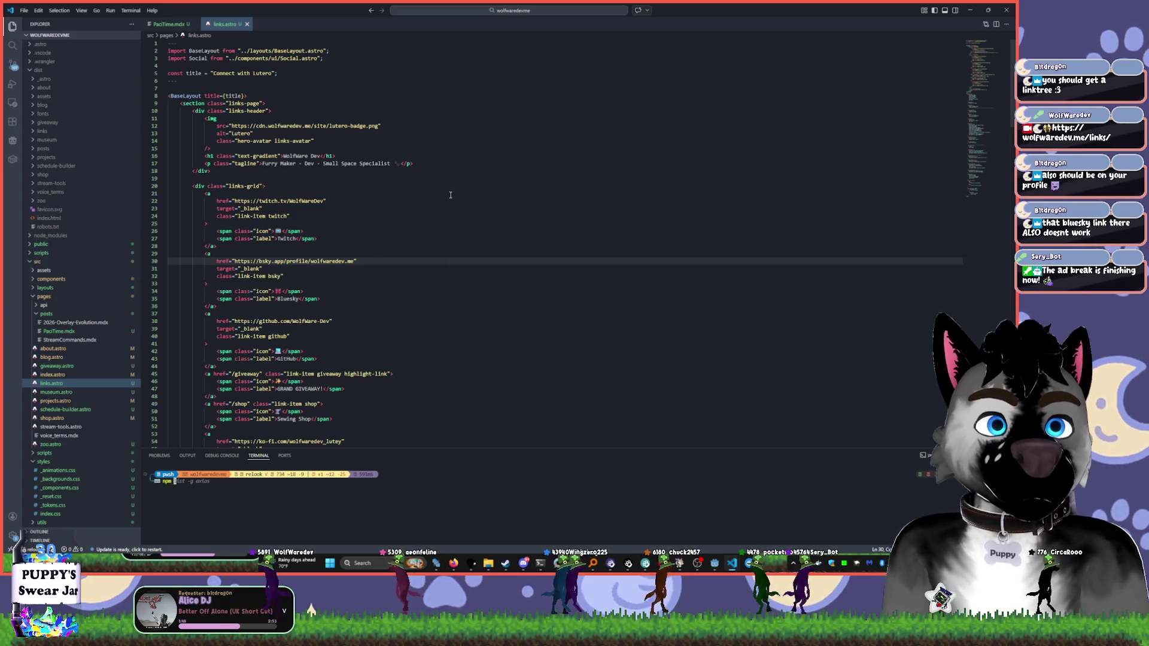
- Start the dev server with npm run dev, open Liked Music, then move YouTube Music off screen
{"action": "type", "text": "npm run de"}
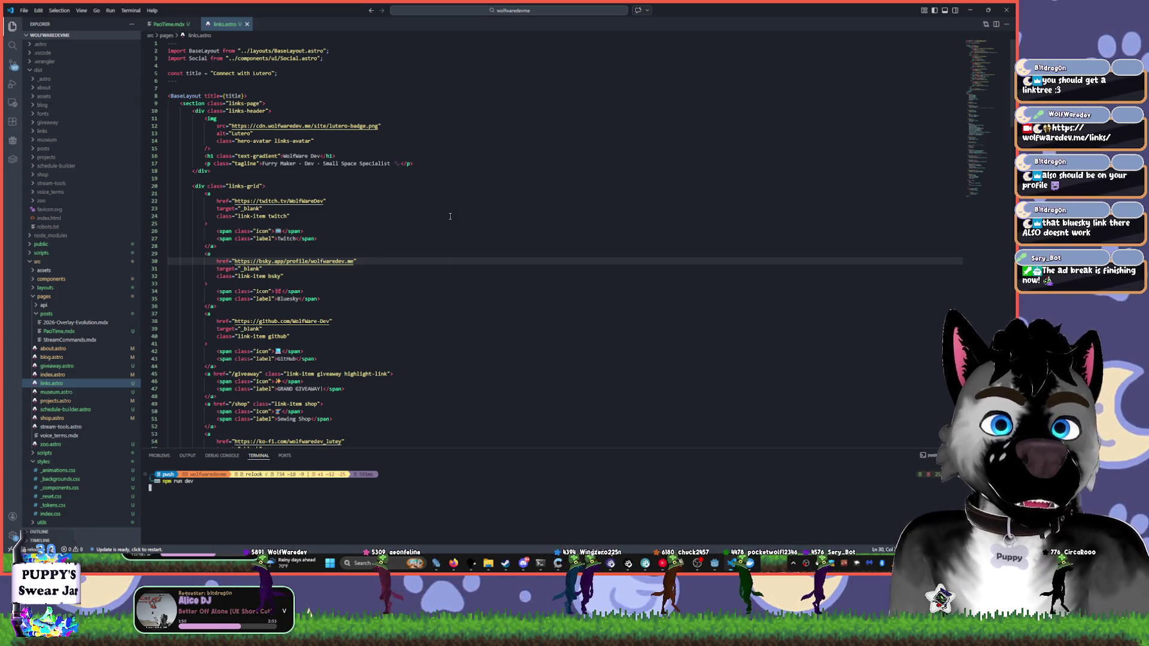
{"action": "type", "text": "v"}
{"action": "key", "text": "Return"}
{"action": "left_click", "coordinate": [663, 563]}
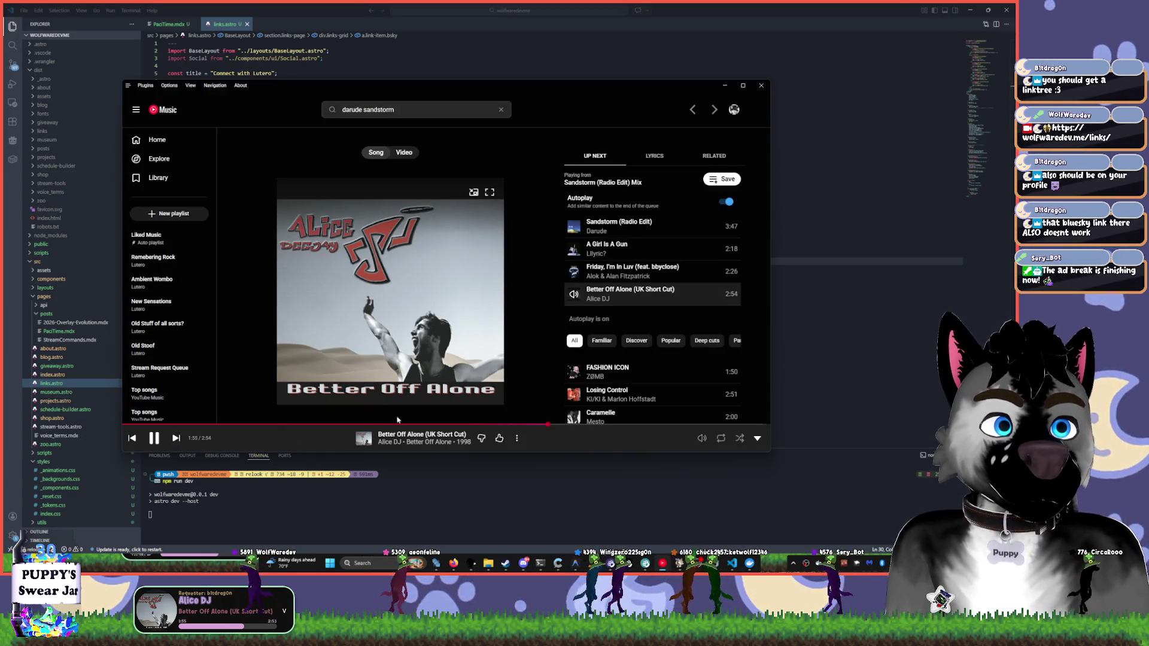
{"action": "key", "text": "Escape"}
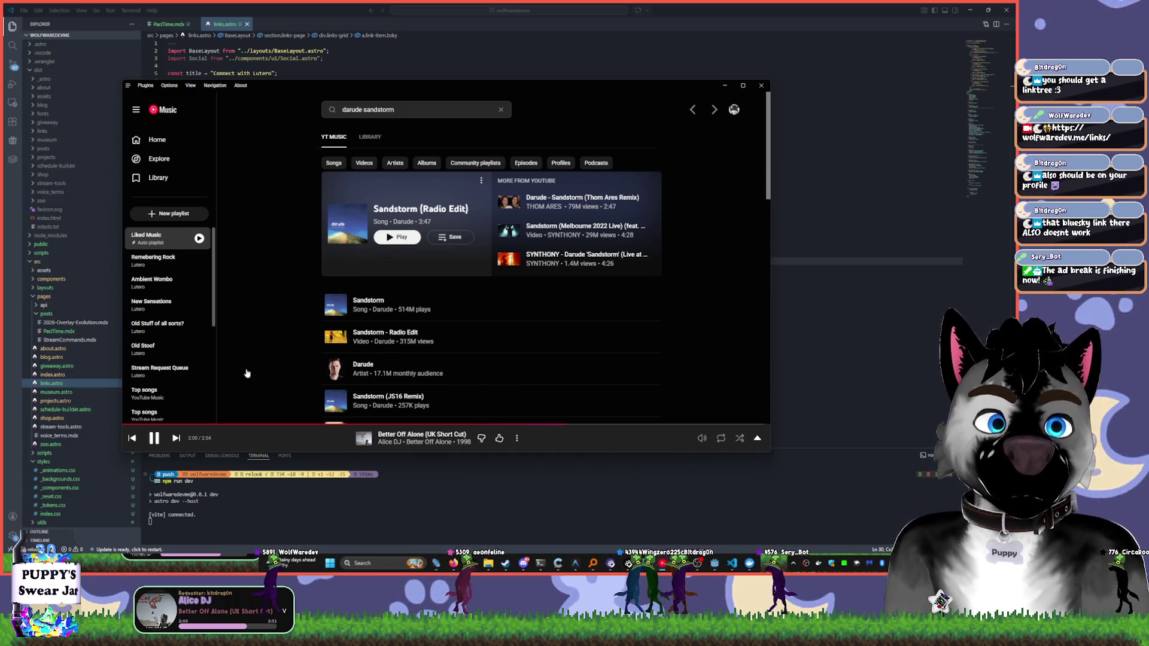
{"action": "left_click", "coordinate": [157, 238]}
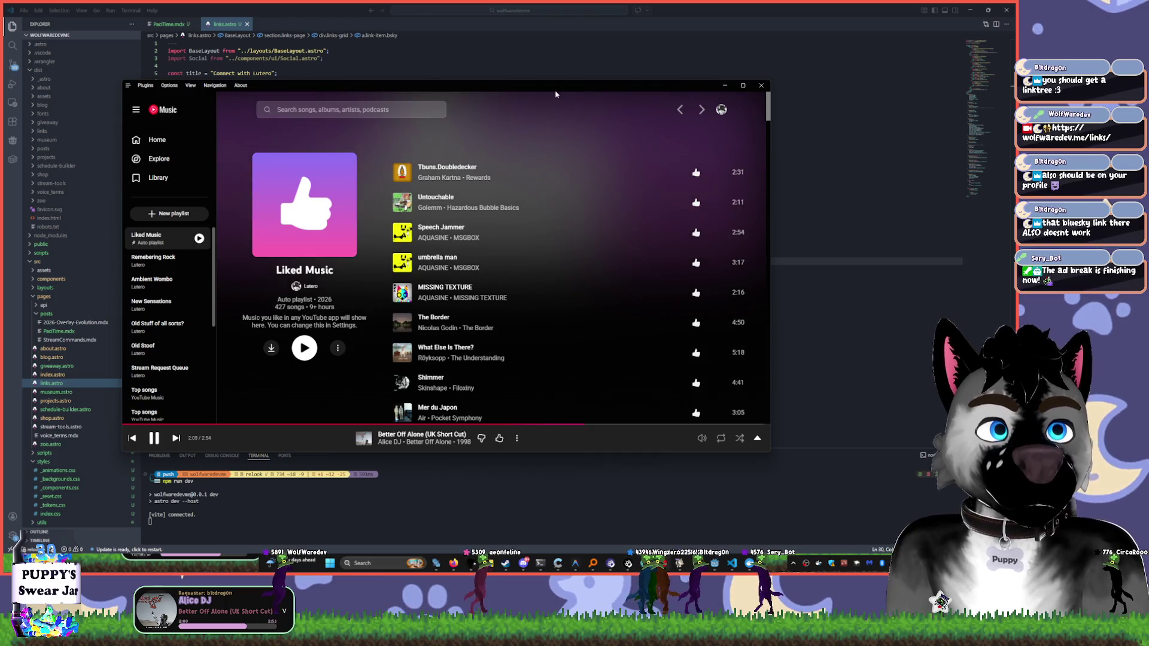
{"action": "left_click_drag", "start_coordinate": [555, 94], "coordinate": [0, 96]}
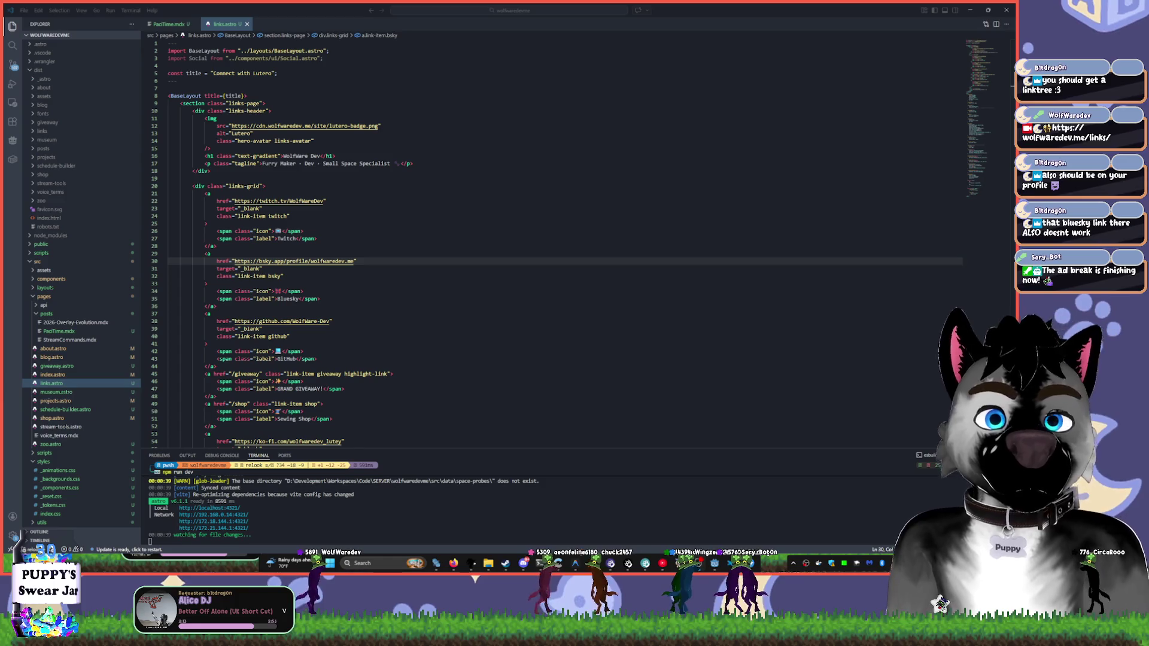
{"action": "left_click", "coordinate": [591, 277]}
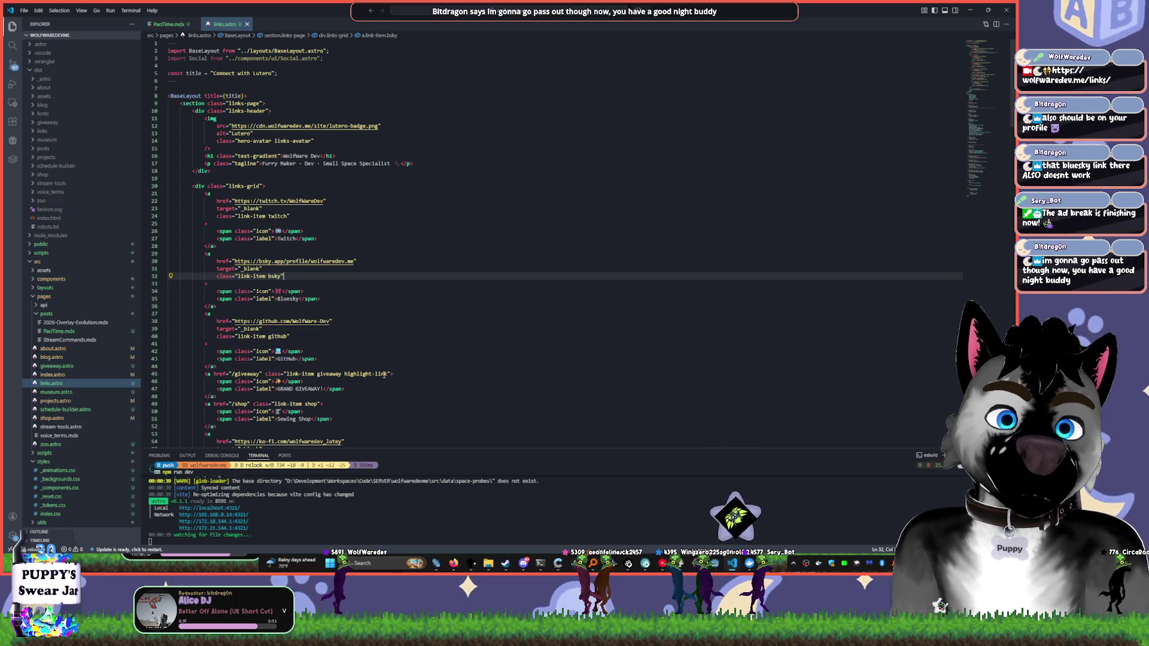
{"action": "left_click", "coordinate": [577, 350]}
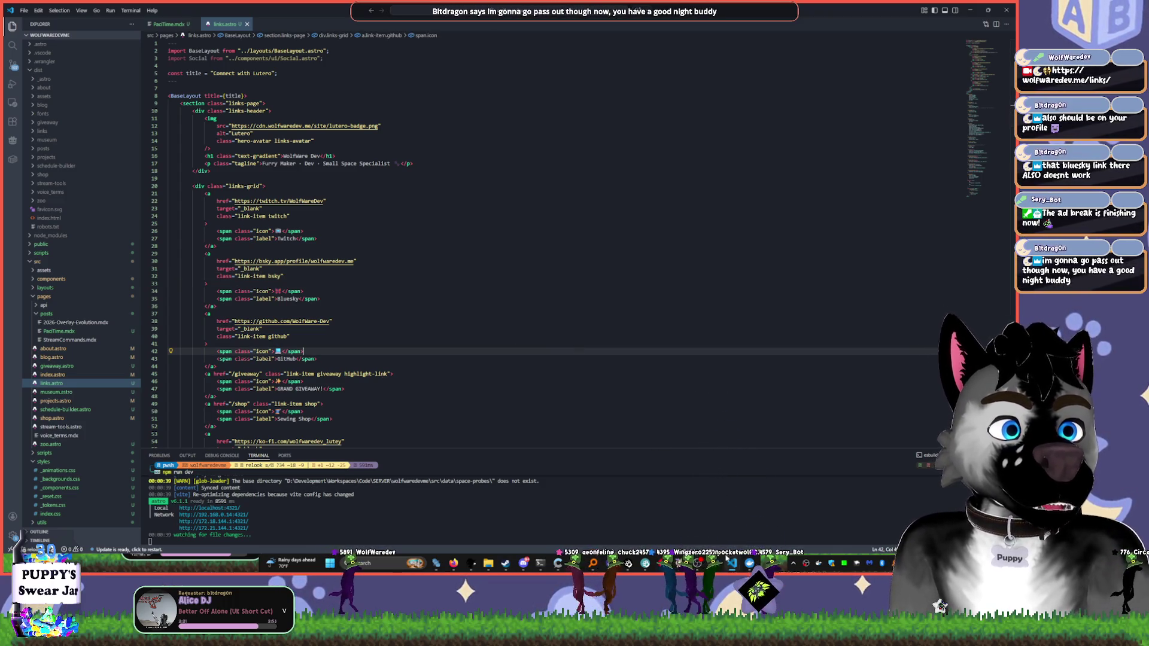
{"action": "left_click", "coordinate": [454, 564]}
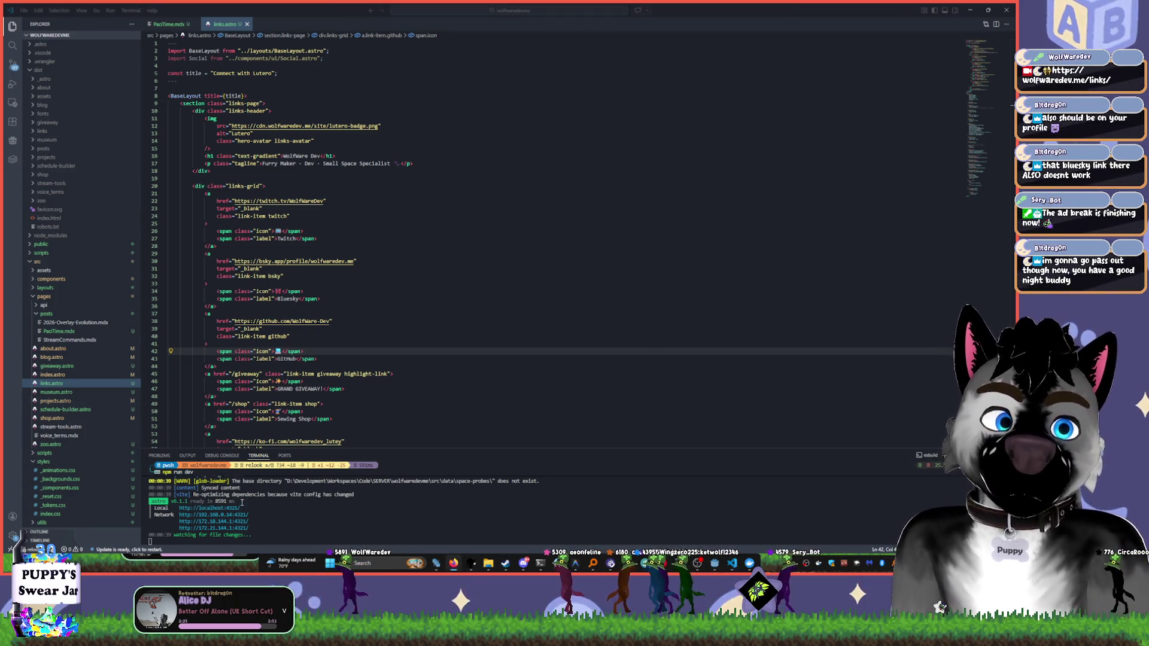
{"action": "left_click", "coordinate": [219, 510]}
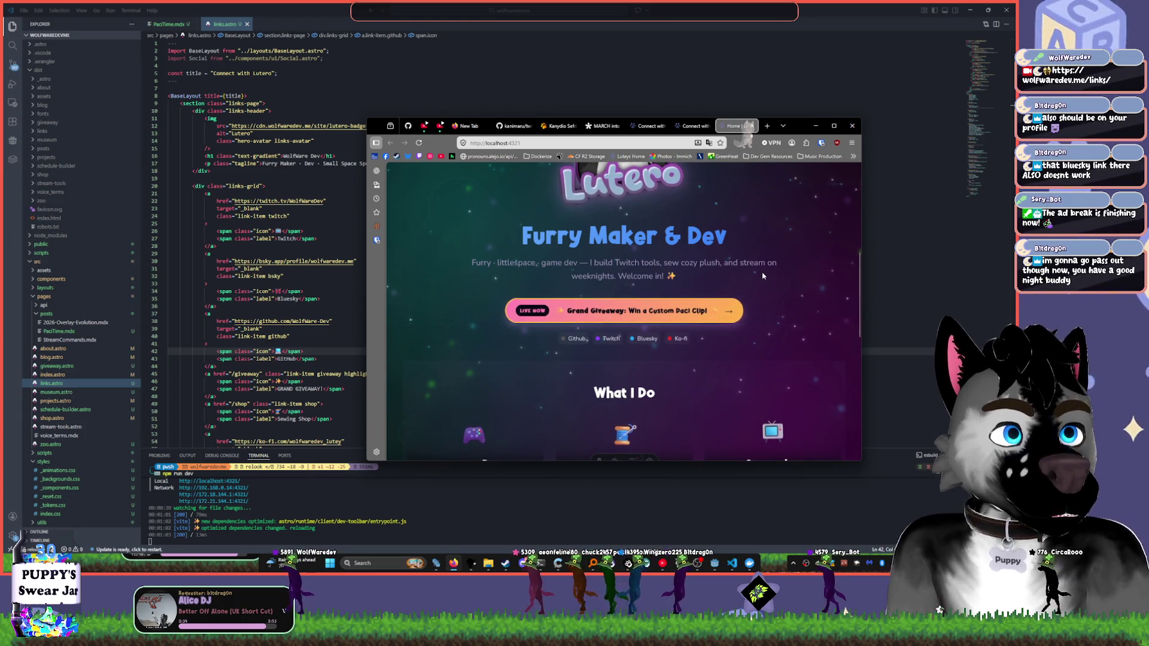
- Maximize and scroll the local site, then narrow the window into its mobile layout
{"action": "left_click", "coordinate": [833, 126]}
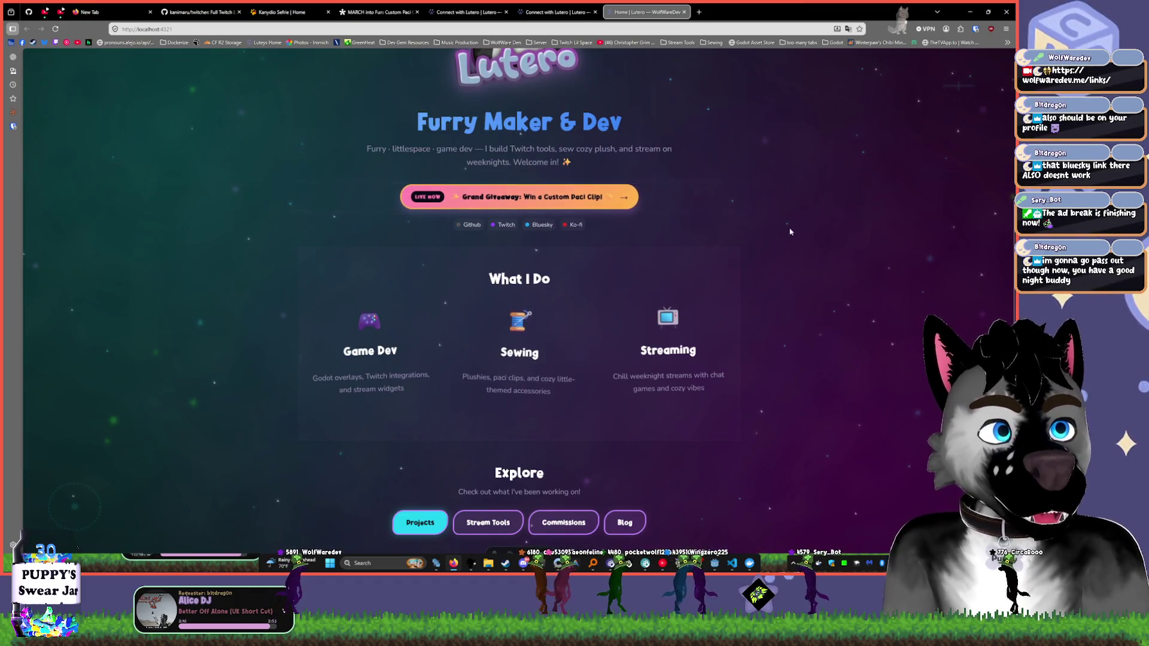
{"action": "scroll", "coordinate": [789, 289], "scroll_direction": "up", "scroll_amount": 5}
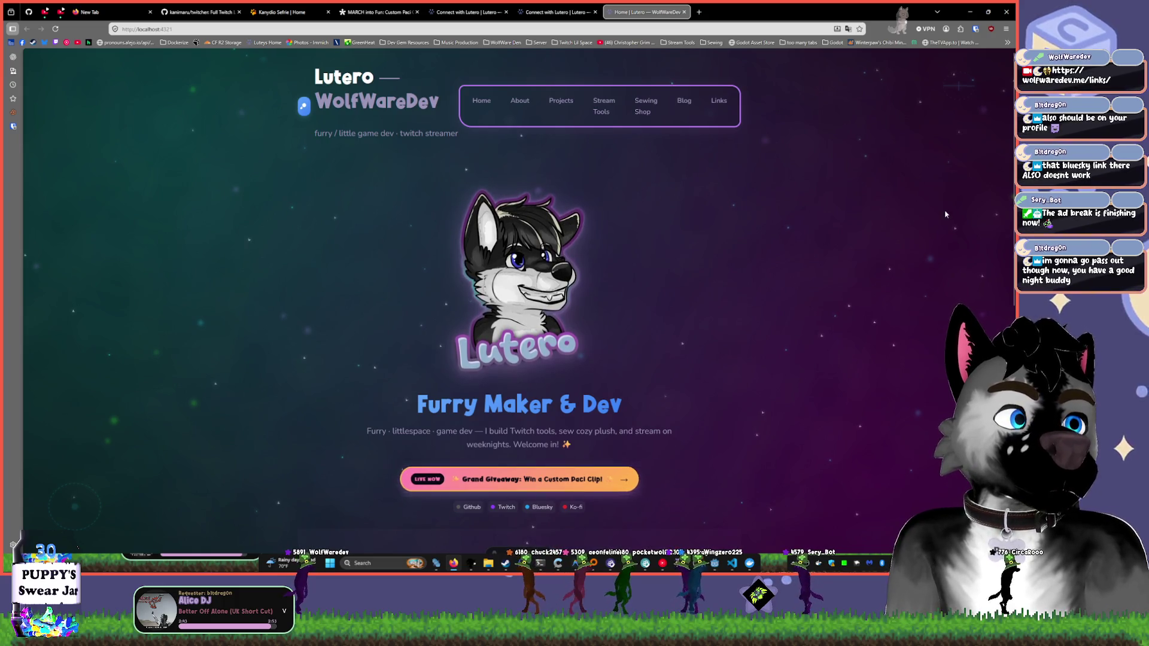
{"action": "scroll", "coordinate": [937, 237], "scroll_direction": "down", "scroll_amount": 5}
{"action": "scroll", "coordinate": [937, 237], "scroll_direction": "down", "scroll_amount": 3}
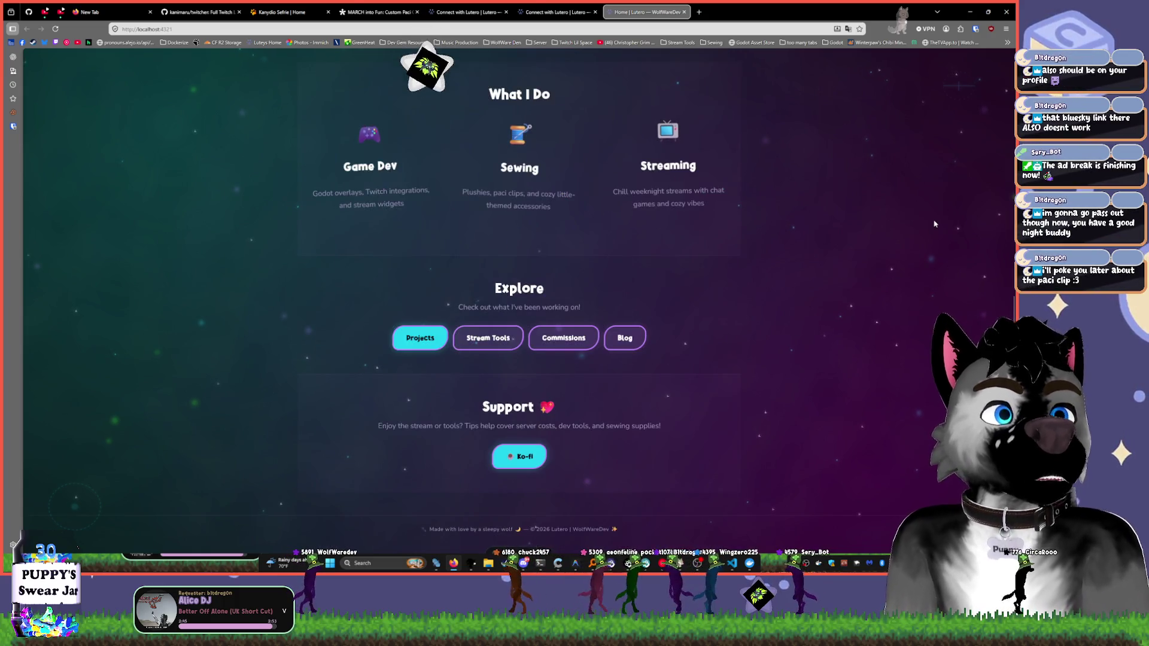
{"action": "scroll", "coordinate": [871, 253], "scroll_direction": "up", "scroll_amount": 7}
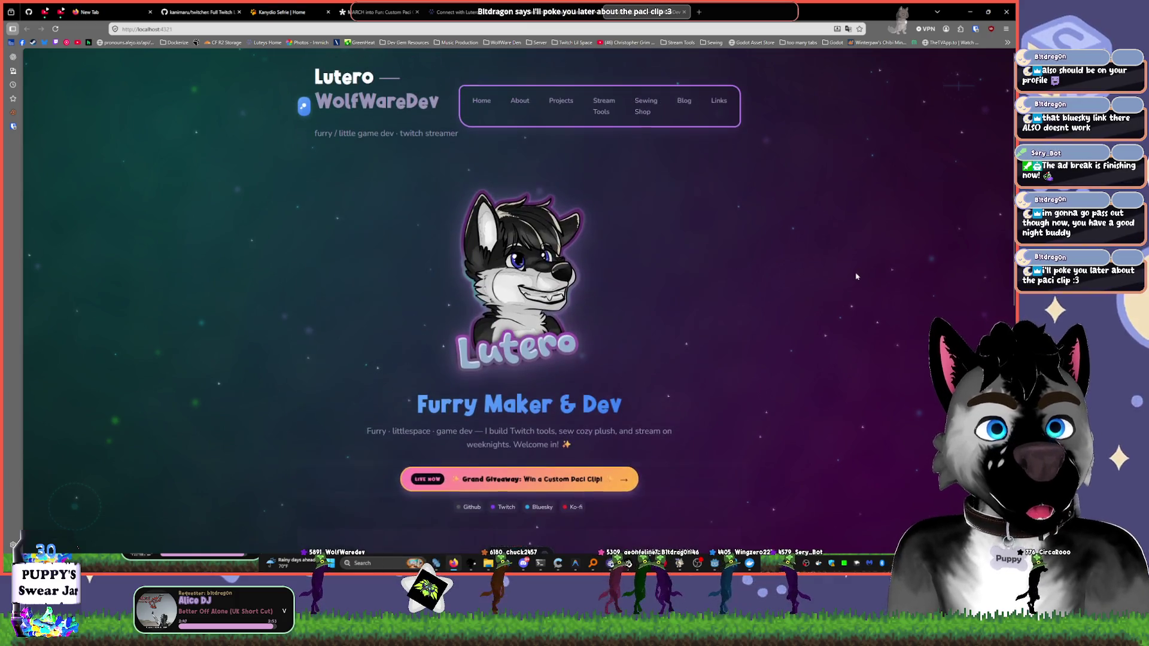
{"action": "key", "text": "super+Down"}
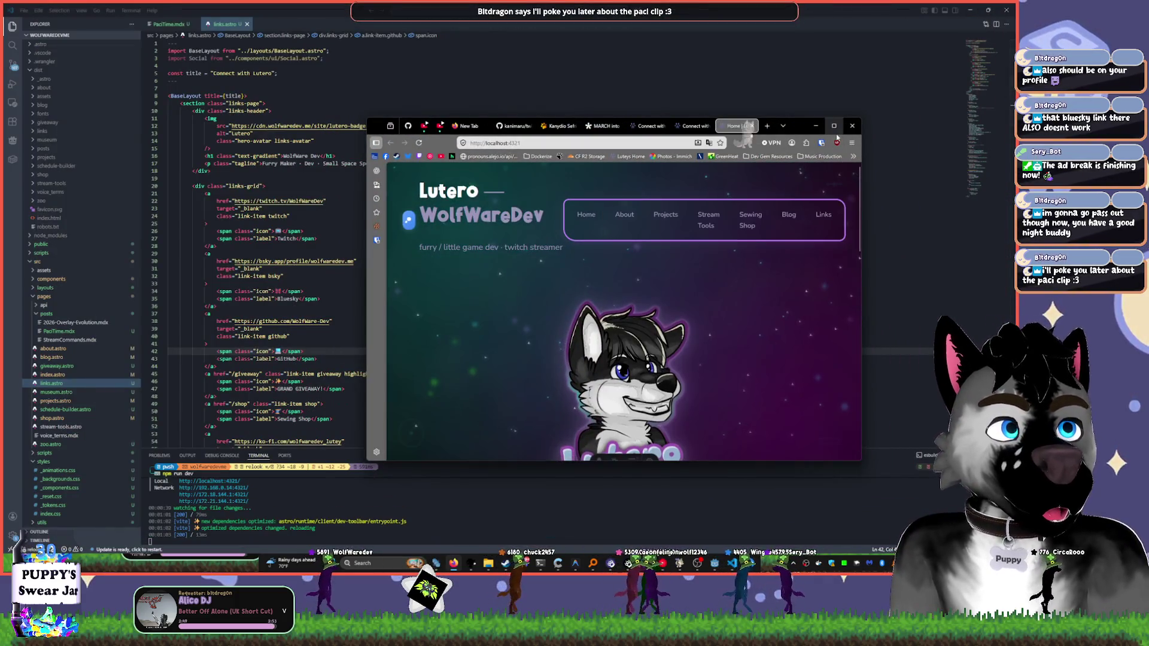
{"action": "left_click_drag", "start_coordinate": [862, 201], "coordinate": [487, 239]}
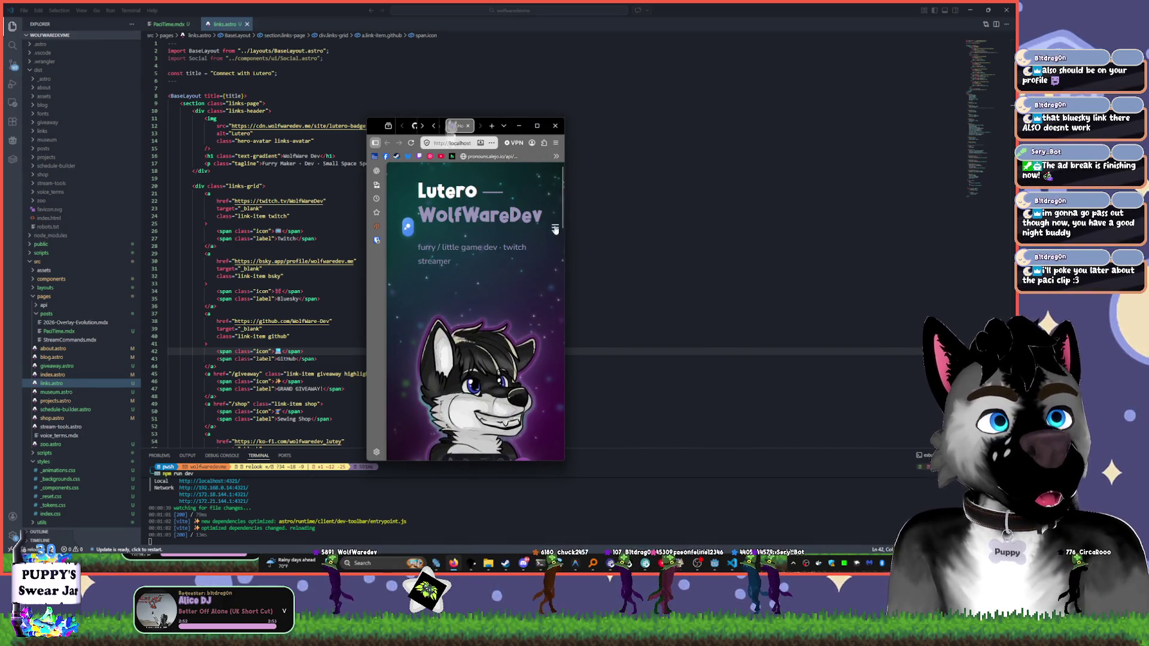
- Go to the Links page via the navigation menu and follow the Bluesky link
{"action": "left_click", "coordinate": [556, 227]}
{"action": "scroll", "coordinate": [494, 341], "scroll_direction": "down", "scroll_amount": 1}
{"action": "scroll", "coordinate": [493, 340], "scroll_direction": "down", "scroll_amount": 2}
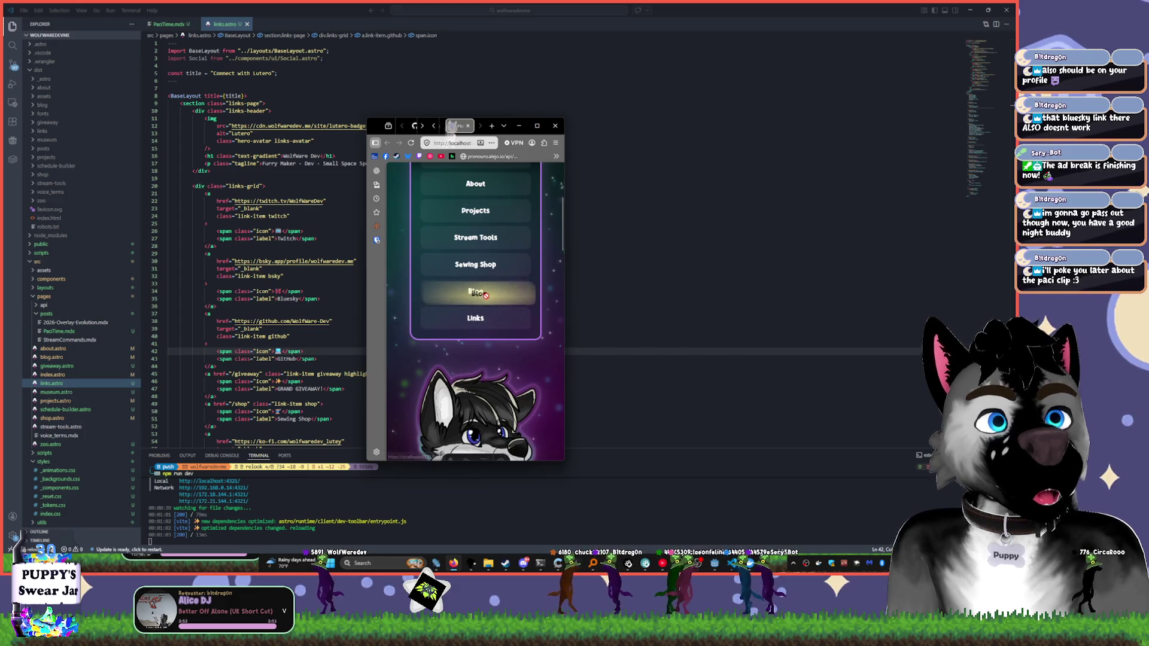
{"action": "left_click", "coordinate": [487, 323]}
{"action": "scroll", "coordinate": [487, 341], "scroll_direction": "down", "scroll_amount": 6}
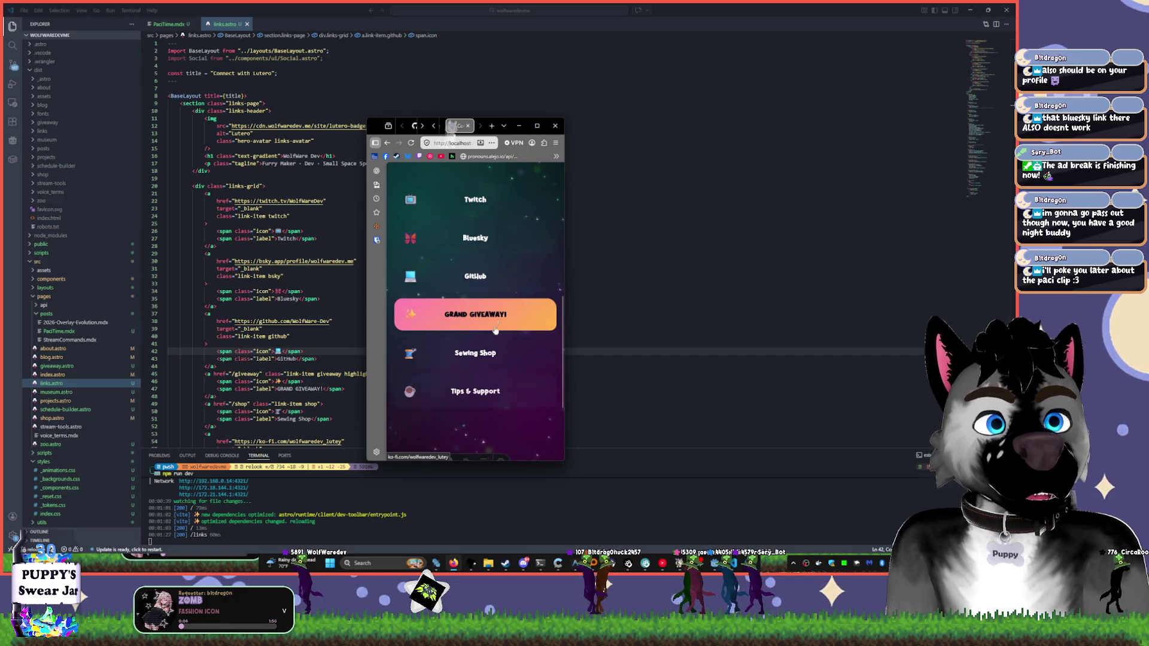
{"action": "left_click", "coordinate": [489, 247]}
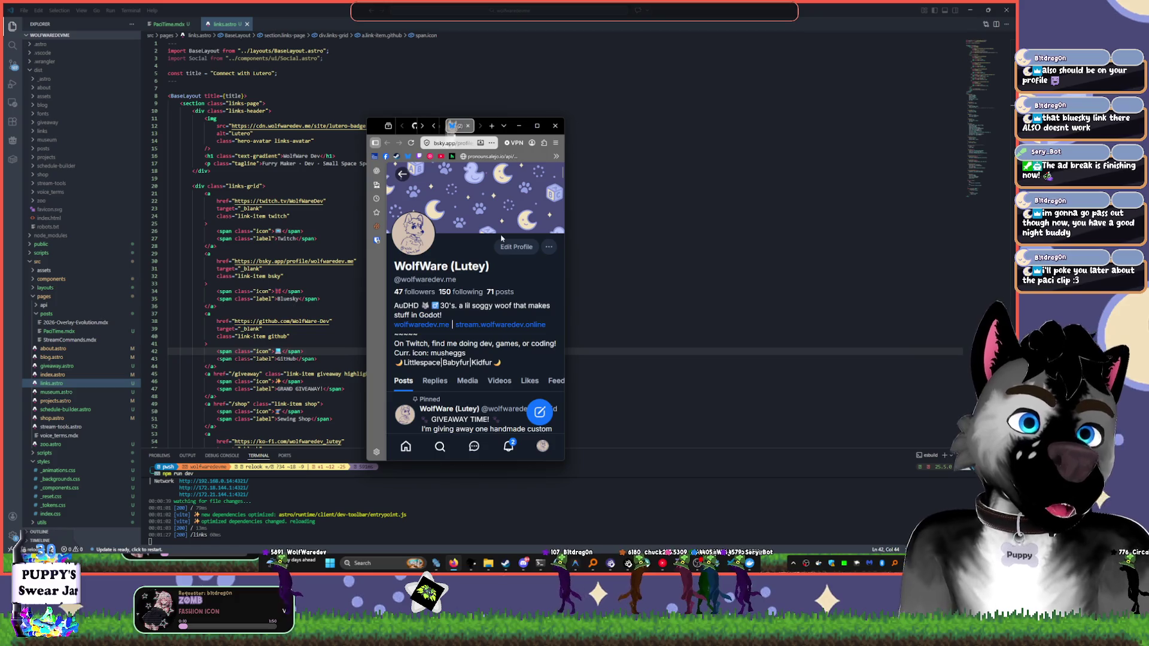
- Close the browser, stop the dev server with Ctrl+C, and minimize VS Code
{"action": "left_click", "coordinate": [555, 125]}
{"action": "left_click", "coordinate": [663, 260]}
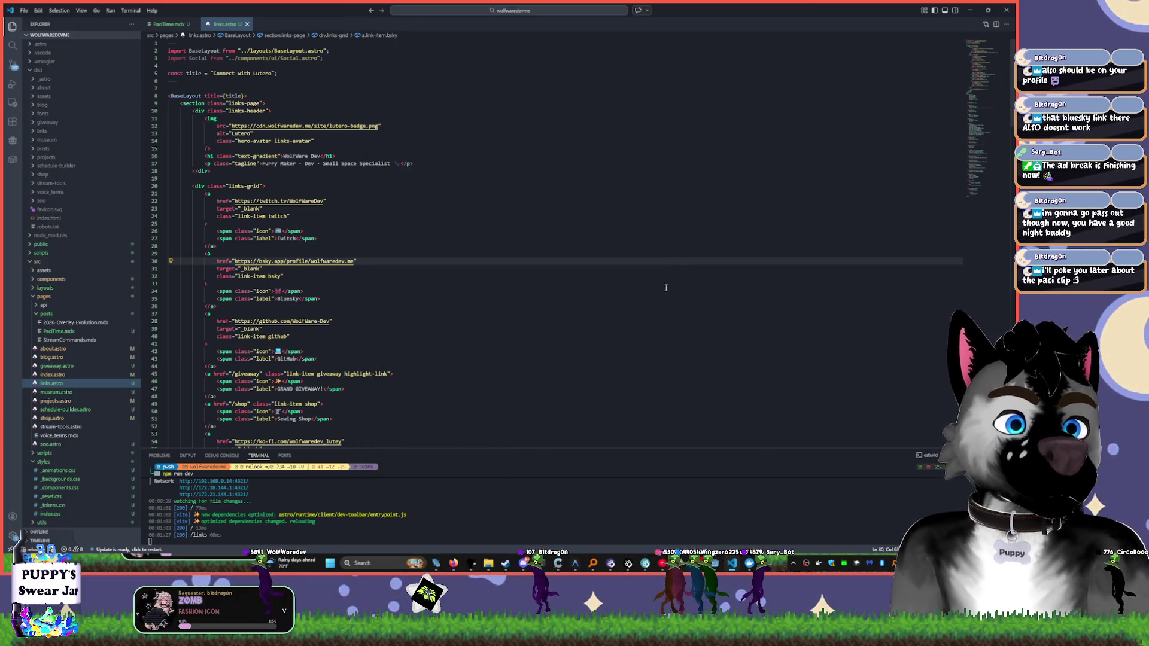
{"action": "key", "text": "ctrl+c"}
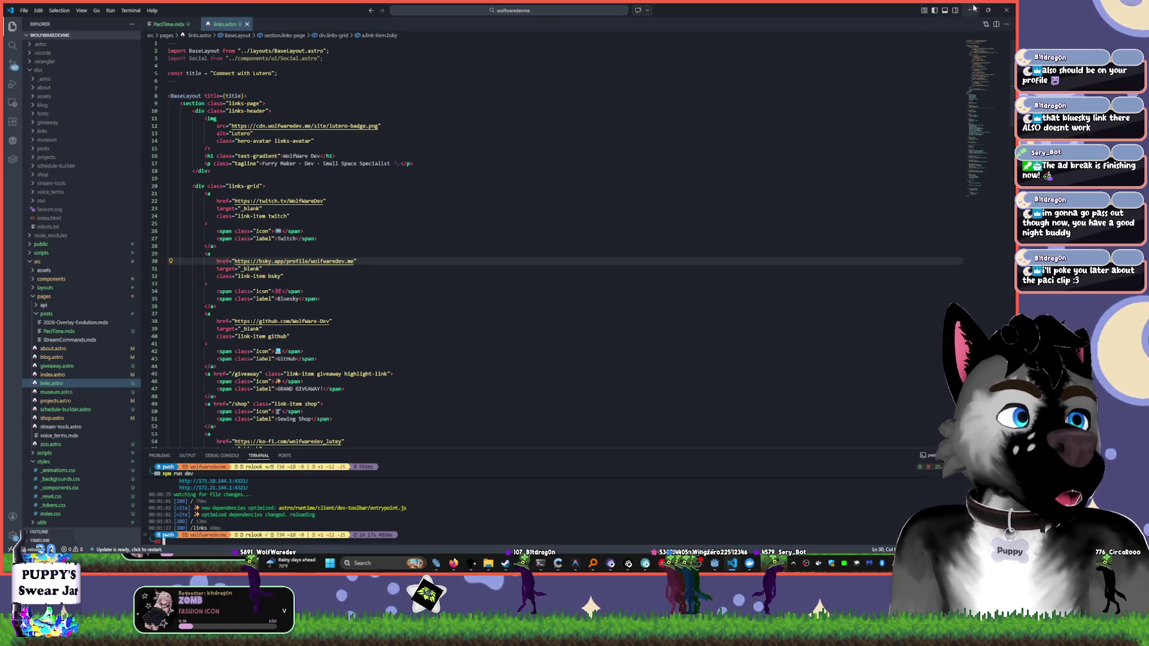
{"action": "left_click", "coordinate": [971, 8]}
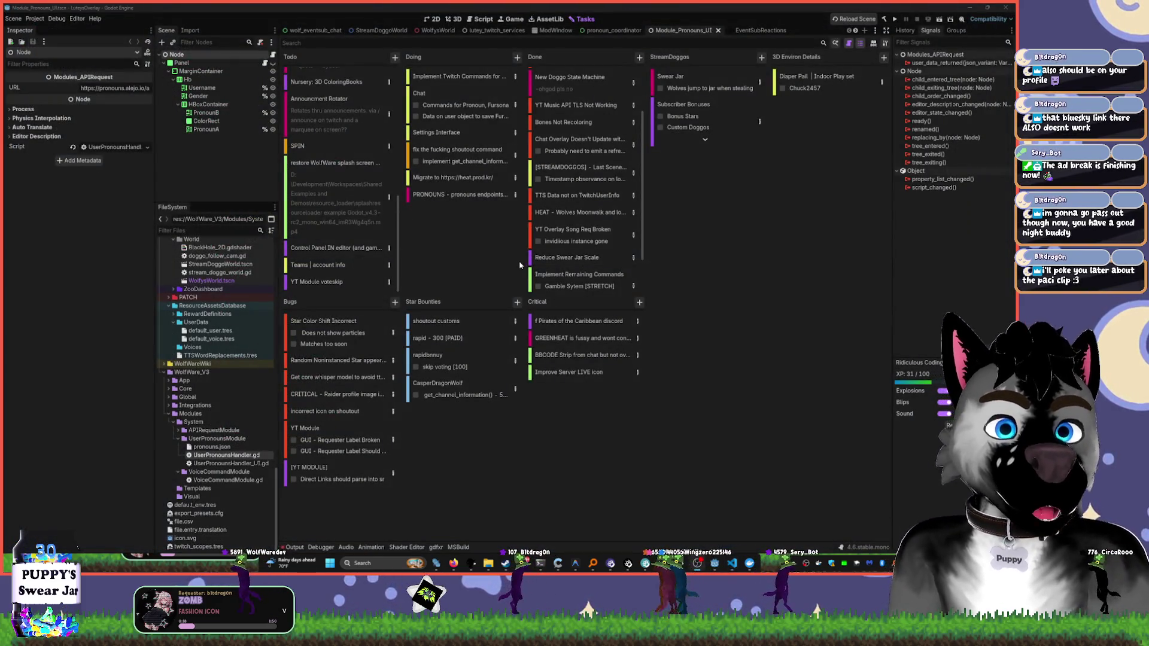
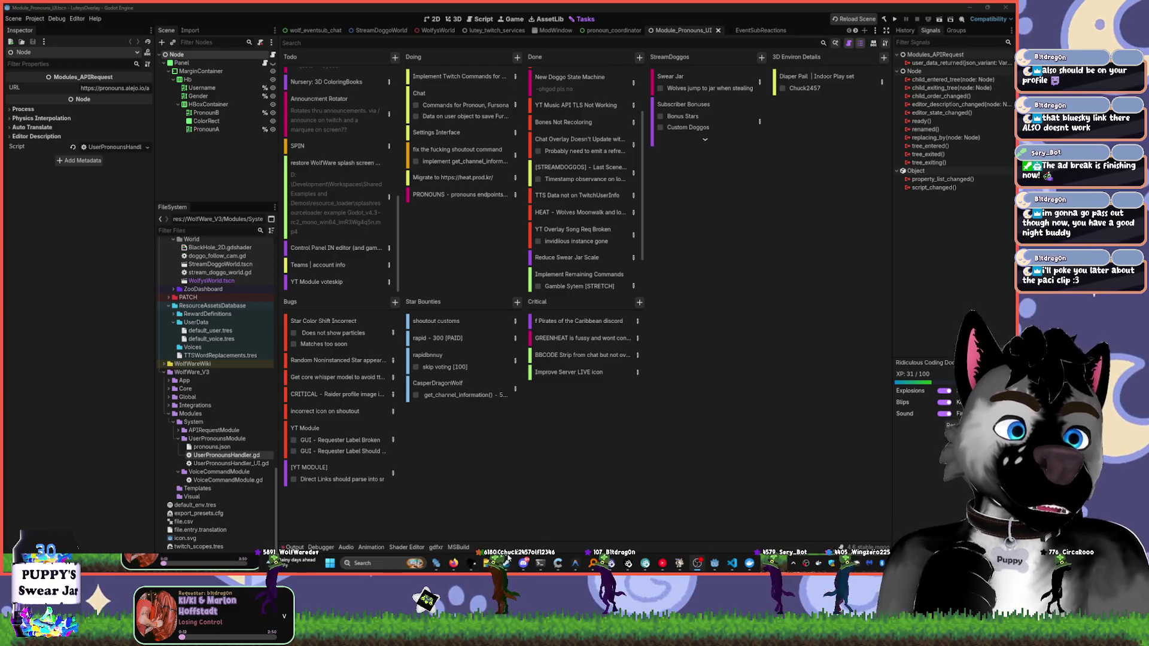
- Check the Bluesky profile in Firefox, close it, then open the WolfysWorld scene in Godot
{"action": "left_click", "coordinate": [454, 563]}
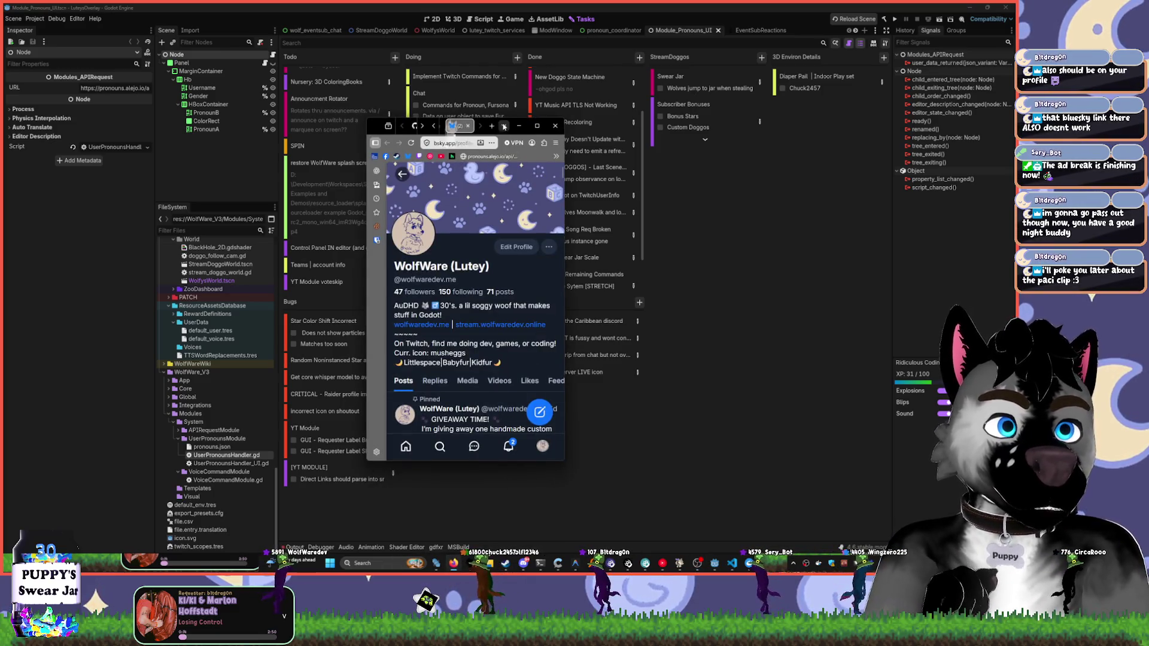
{"action": "left_click_drag", "start_coordinate": [374, 132], "coordinate": [359, 139]}
{"action": "left_click", "coordinate": [355, 141]}
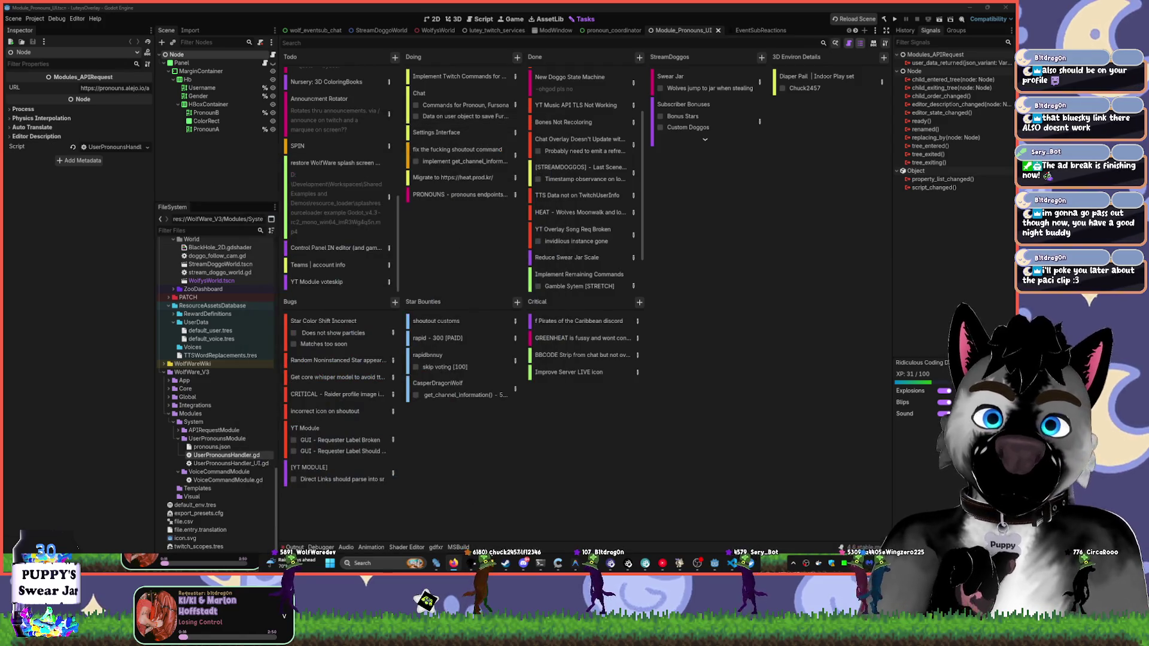
{"action": "left_click", "coordinate": [432, 19]}
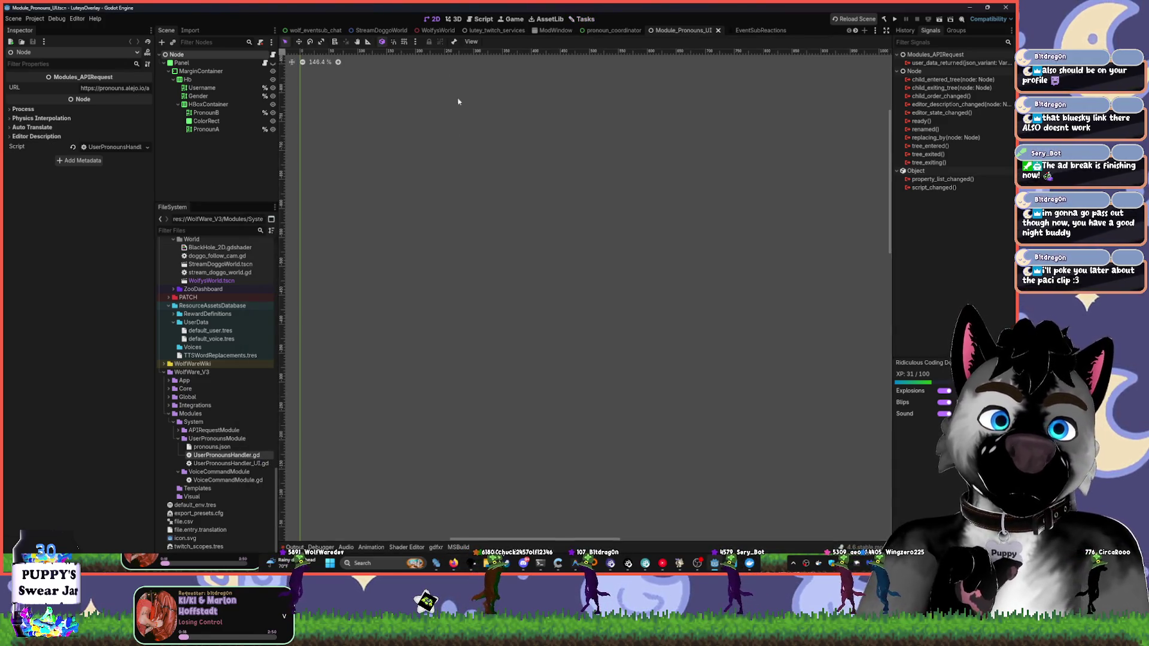
{"action": "left_click", "coordinate": [436, 30]}
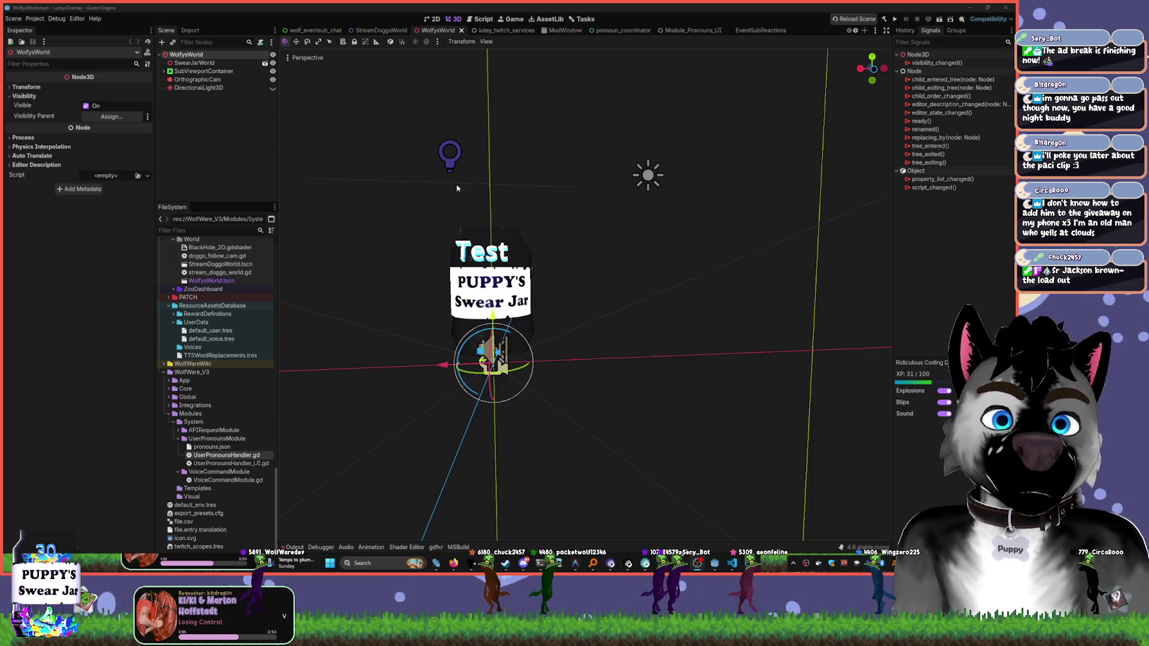
- Switch to the ModWindow scene and leave the giveaway submissions CSV window
{"action": "left_click", "coordinate": [574, 30]}
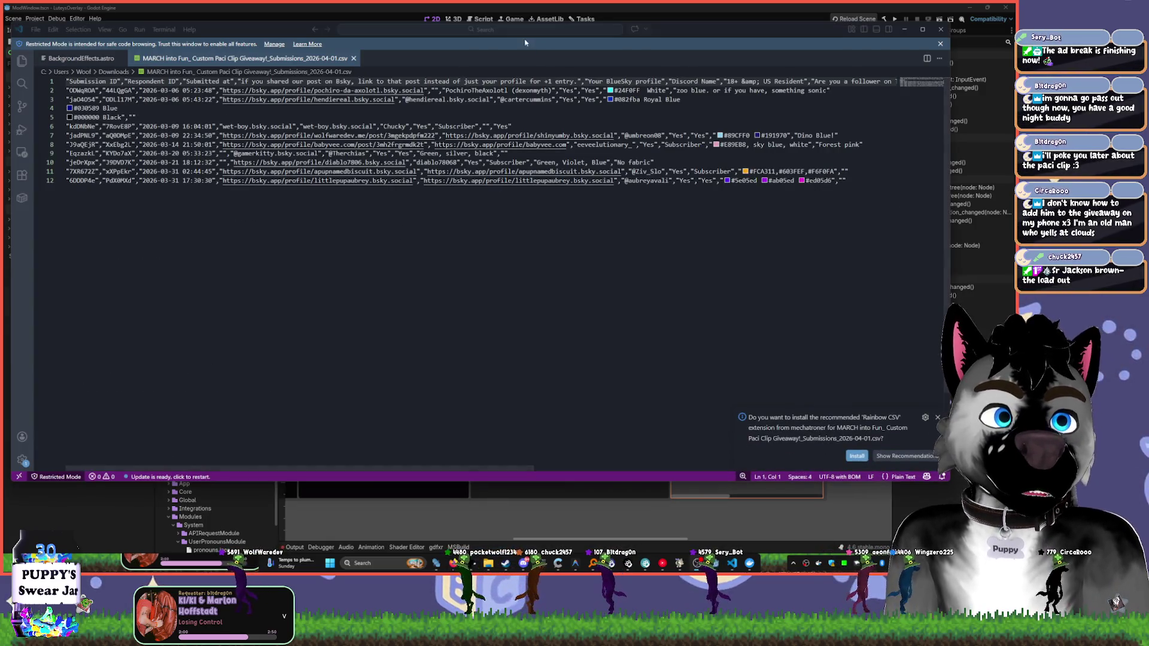
{"action": "key", "text": "alt+Tab"}
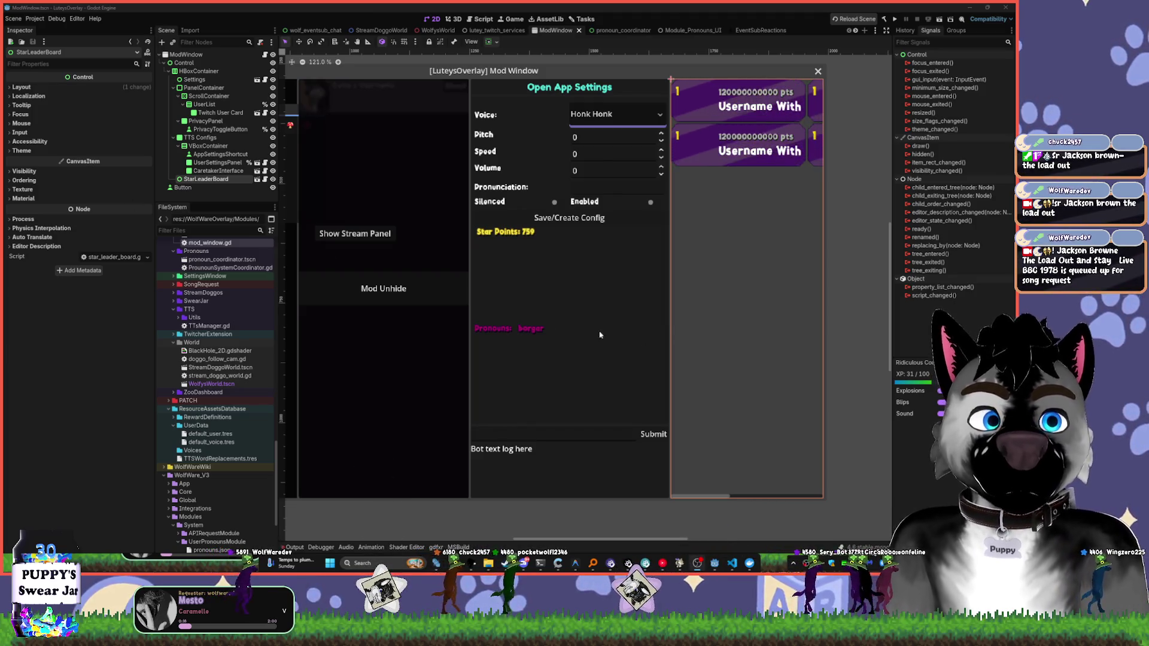
- Select the UserSettingsPanel node in the ModWindow scene, then clear the selection
{"action": "left_click", "coordinate": [642, 286]}
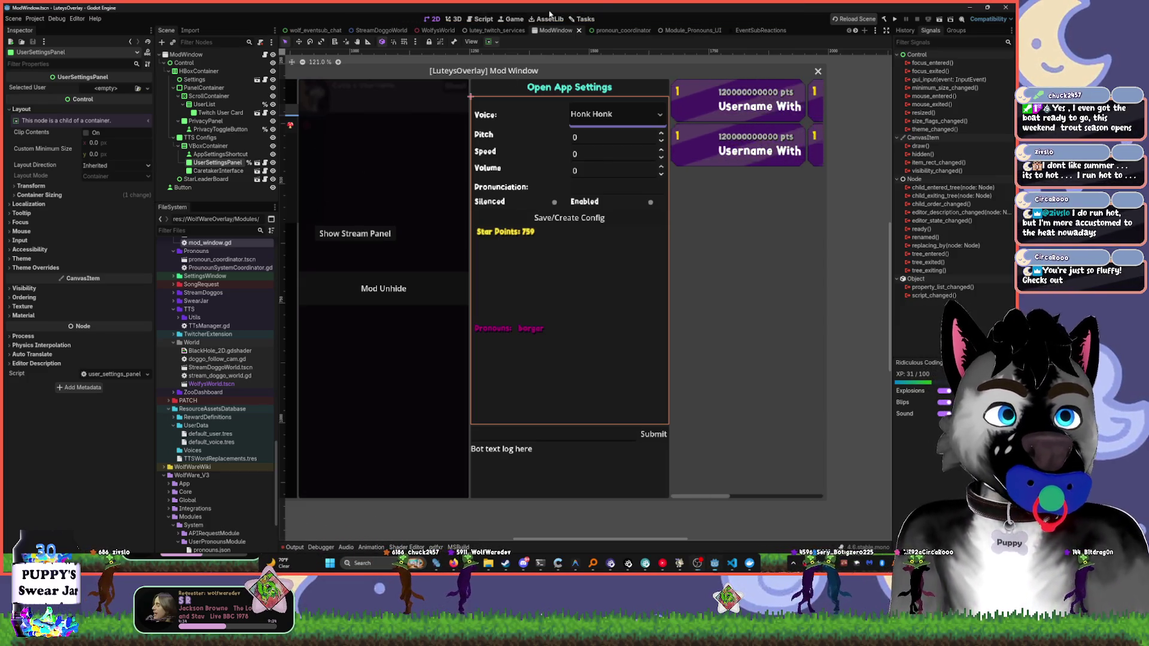
{"action": "left_click", "coordinate": [718, 74]}
- Close the pronoun_coordinator and Module_Pronouns_UI scene tabs
{"action": "left_click", "coordinate": [710, 30]}
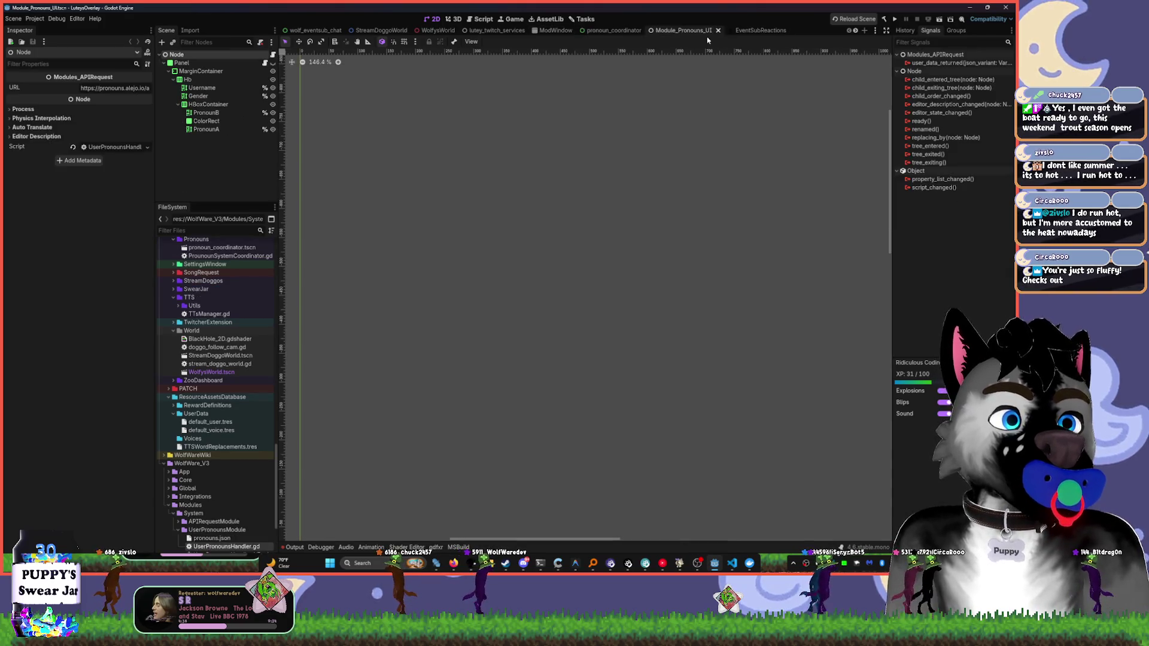
{"action": "left_click", "coordinate": [613, 31]}
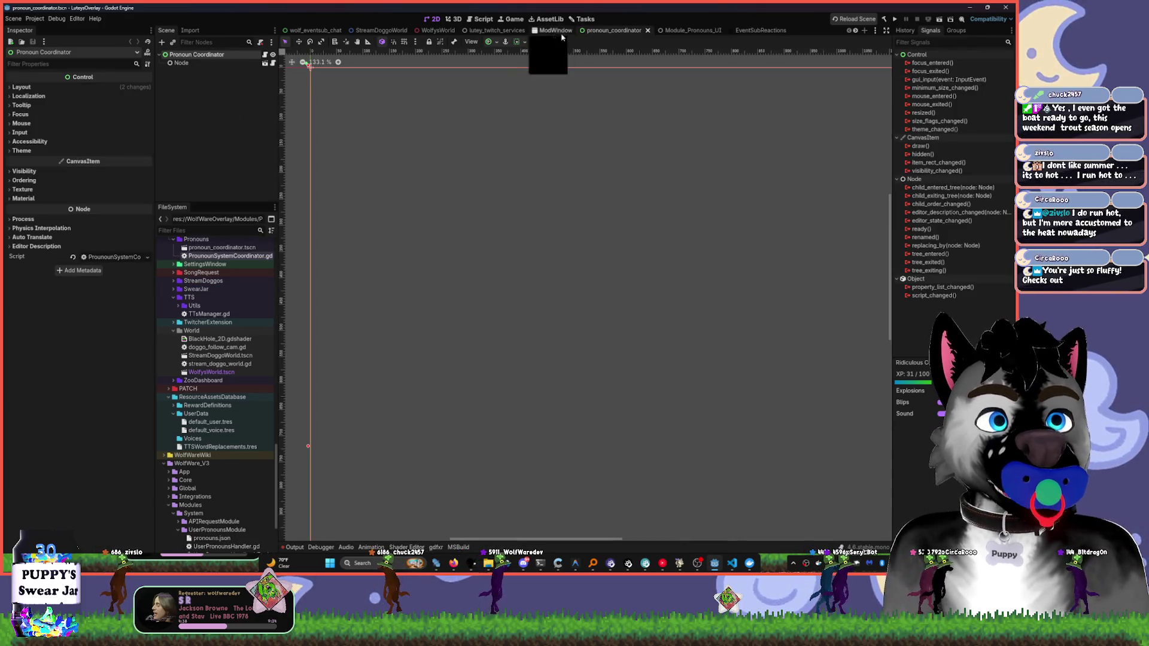
{"action": "middle_click", "coordinate": [606, 30]}
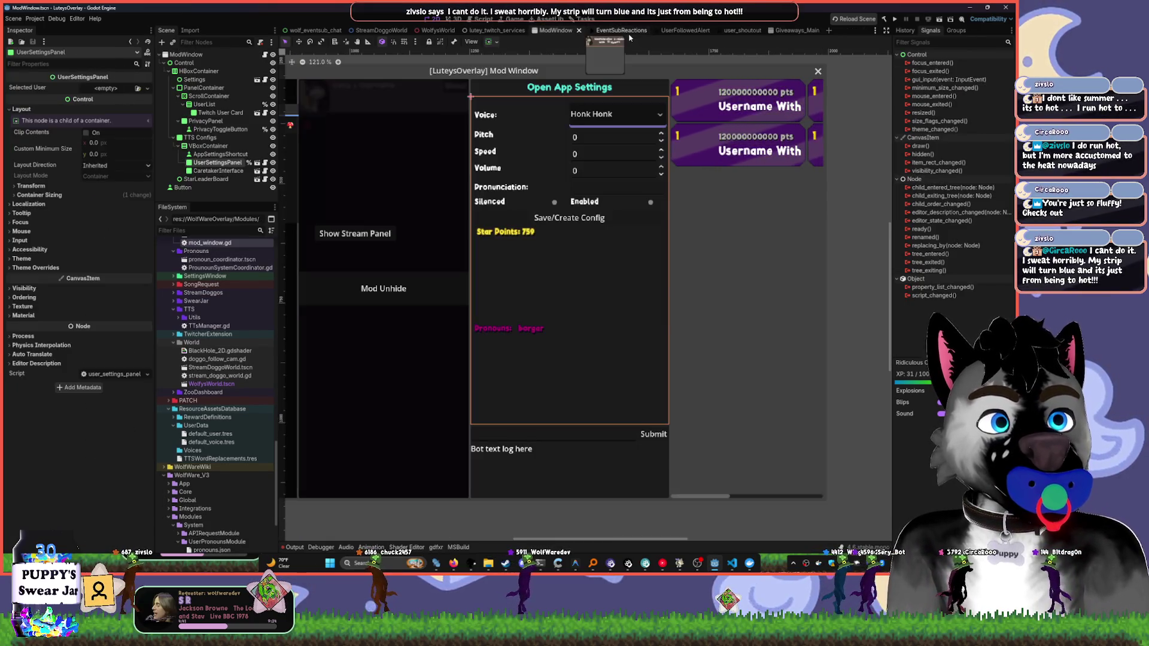
{"action": "middle_click", "coordinate": [612, 31]}
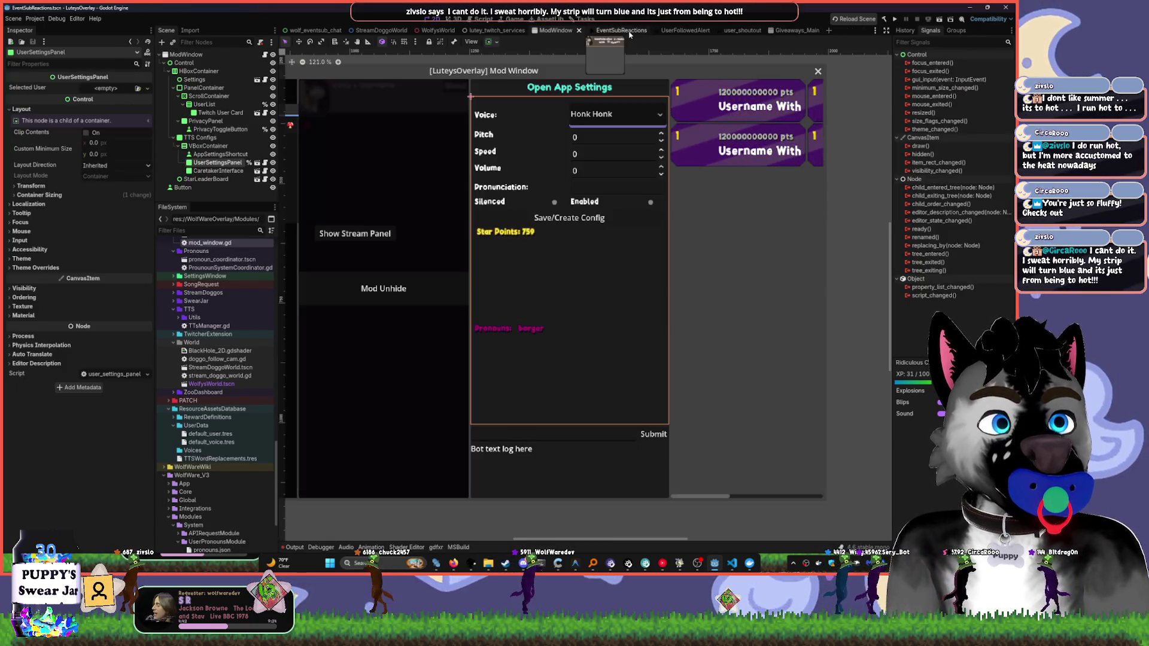
- Pan the alert canvas, then move through UserFollowedAlert to the Giveaways_Main wheel scene
{"action": "left_click_drag", "start_coordinate": [599, 106], "coordinate": [514, 194]}
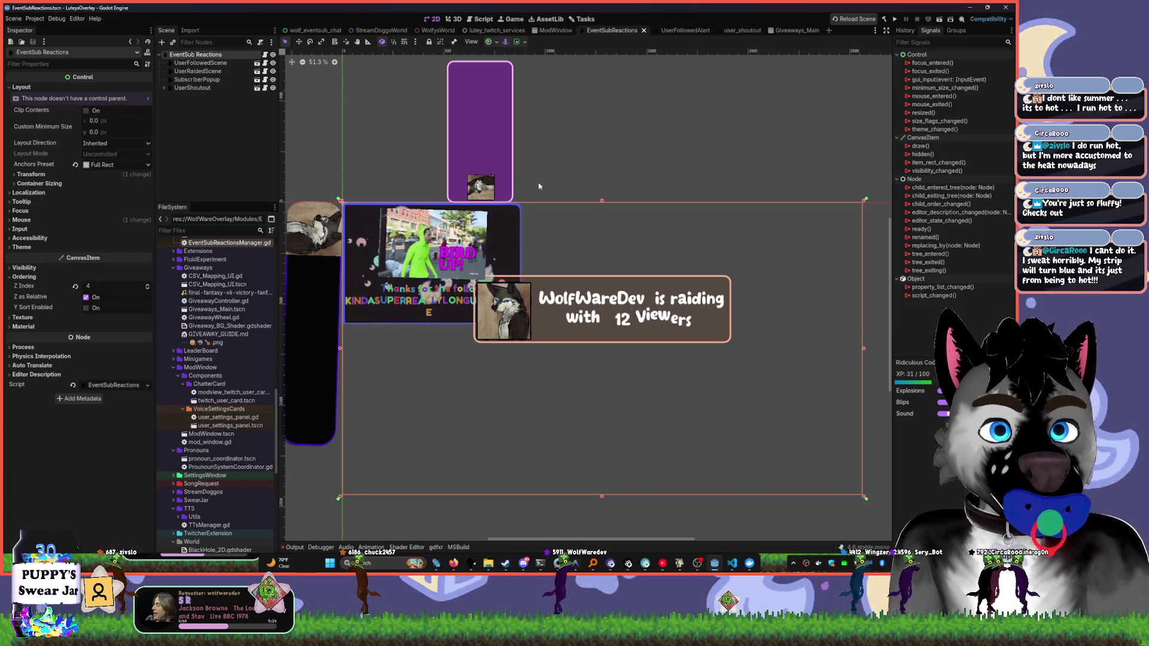
{"action": "left_click", "coordinate": [688, 31]}
{"action": "left_click", "coordinate": [787, 31]}
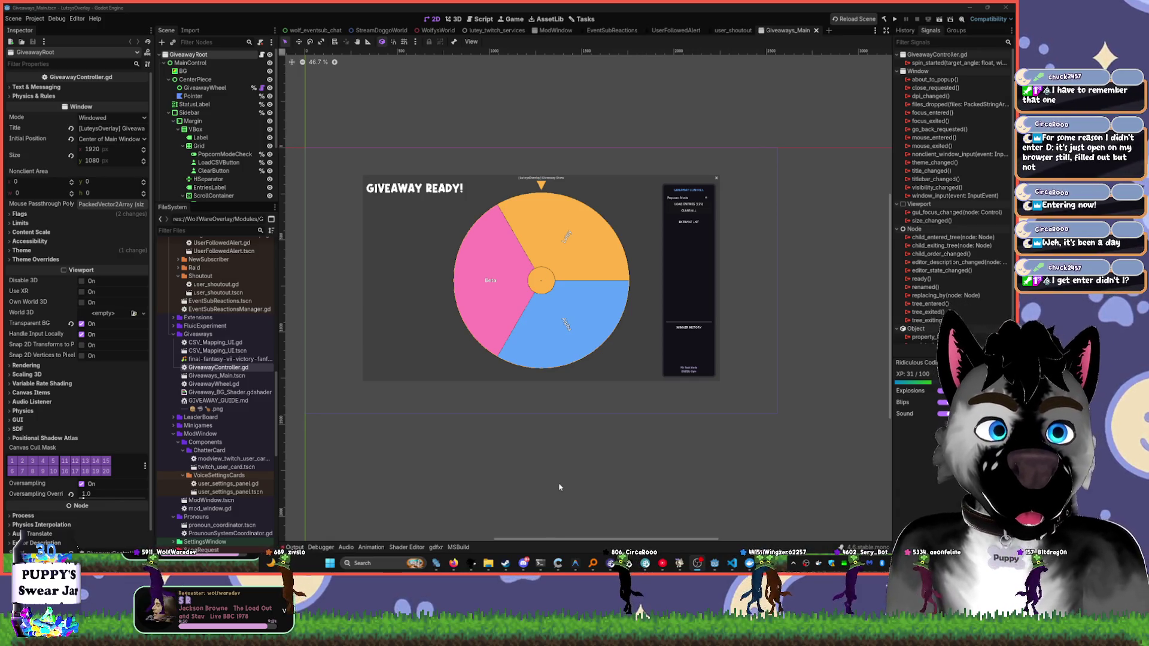
- Return to the EventSubReactions scene, dismiss the Steam tray menu, and bring Wordle forward
{"action": "left_click", "coordinate": [611, 31]}
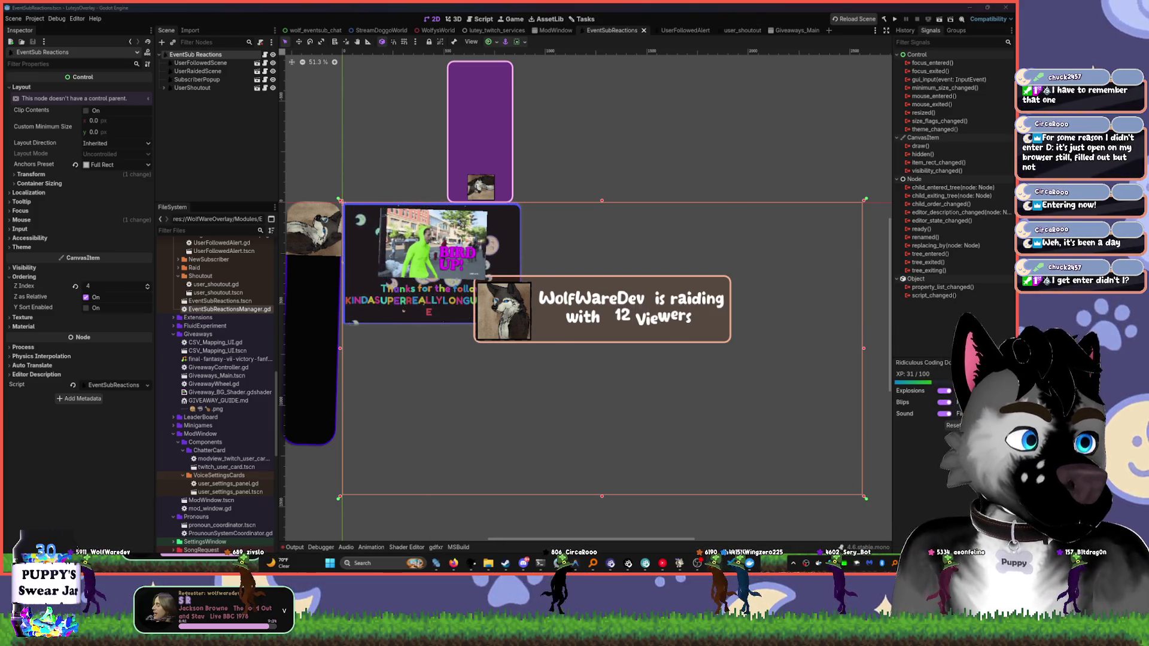
{"action": "right_click", "coordinate": [936, 563]}
{"action": "left_click", "coordinate": [914, 464]}
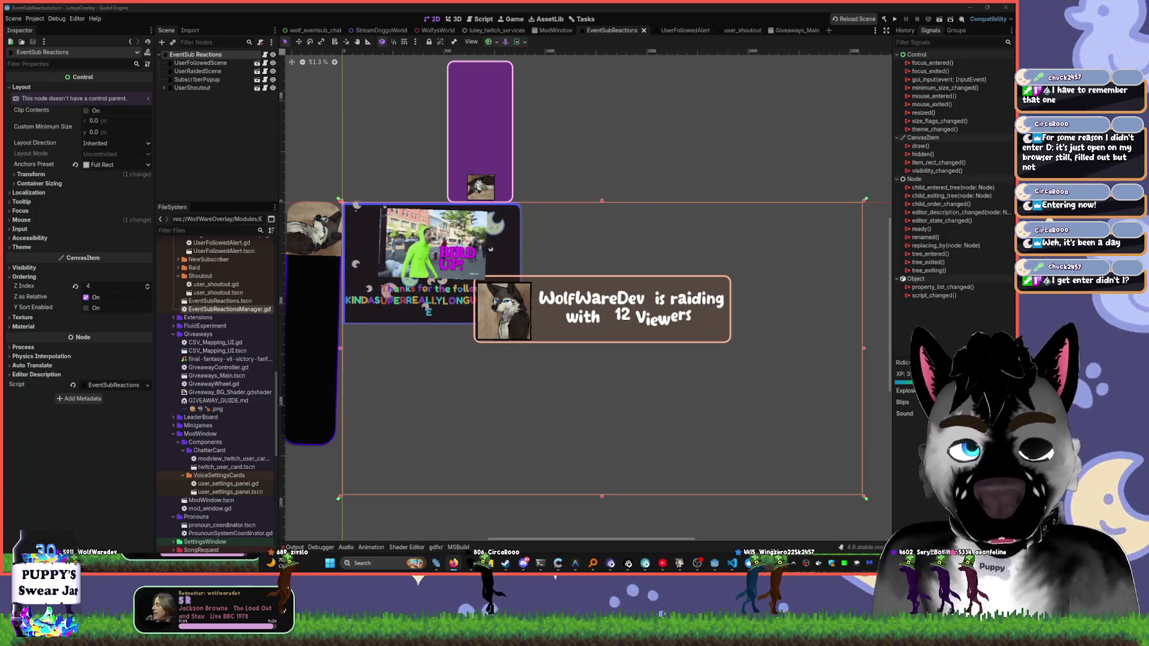
{"action": "key", "text": "alt+Tab"}
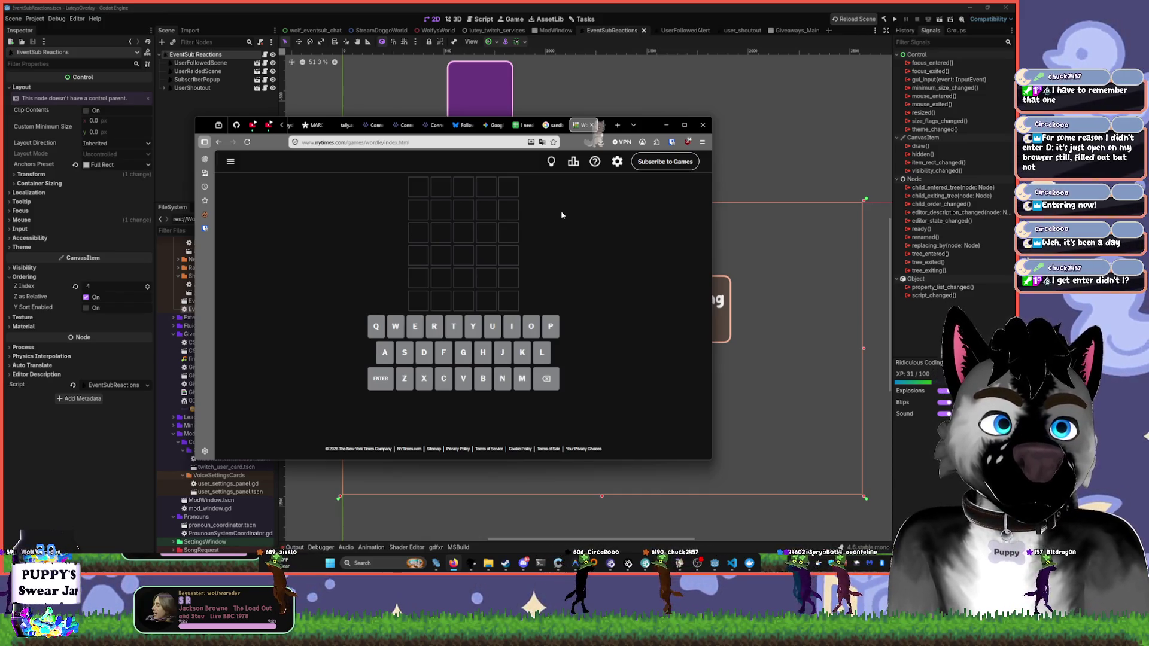
- Type SPROU into Wordle's first row, then erase it without submitting
{"action": "type", "text": "spr"}
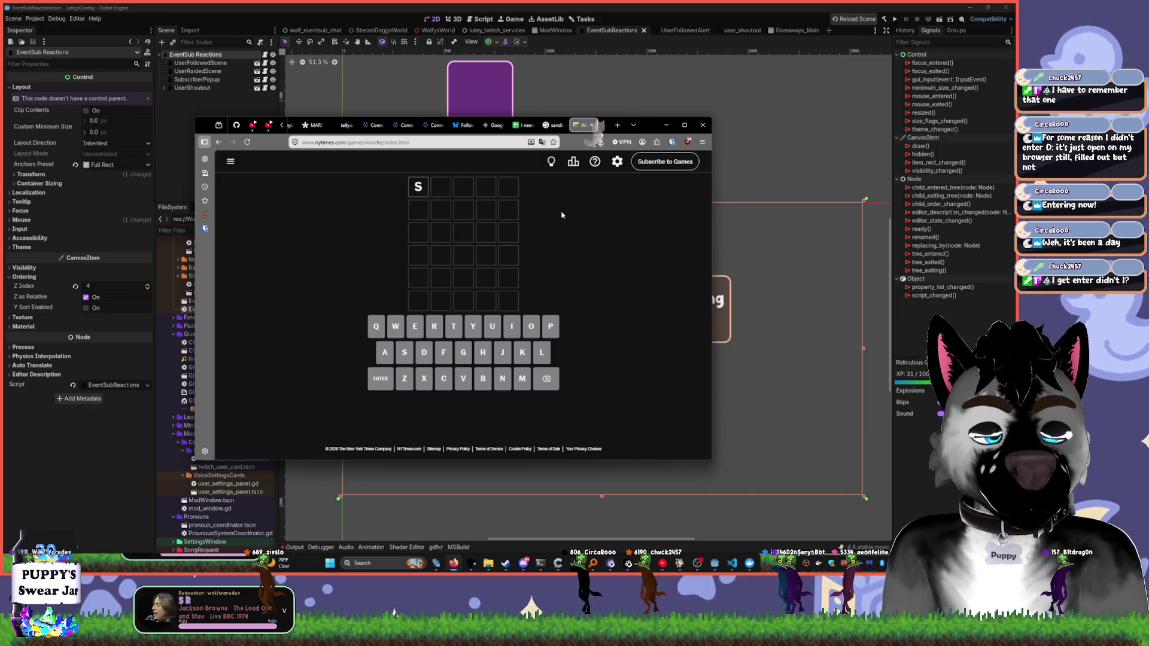
{"action": "type", "text": "ou"}
{"action": "key", "text": "BackSpace"}
{"action": "key", "text": "BackSpace"}
{"action": "key", "text": "BackSpace"}
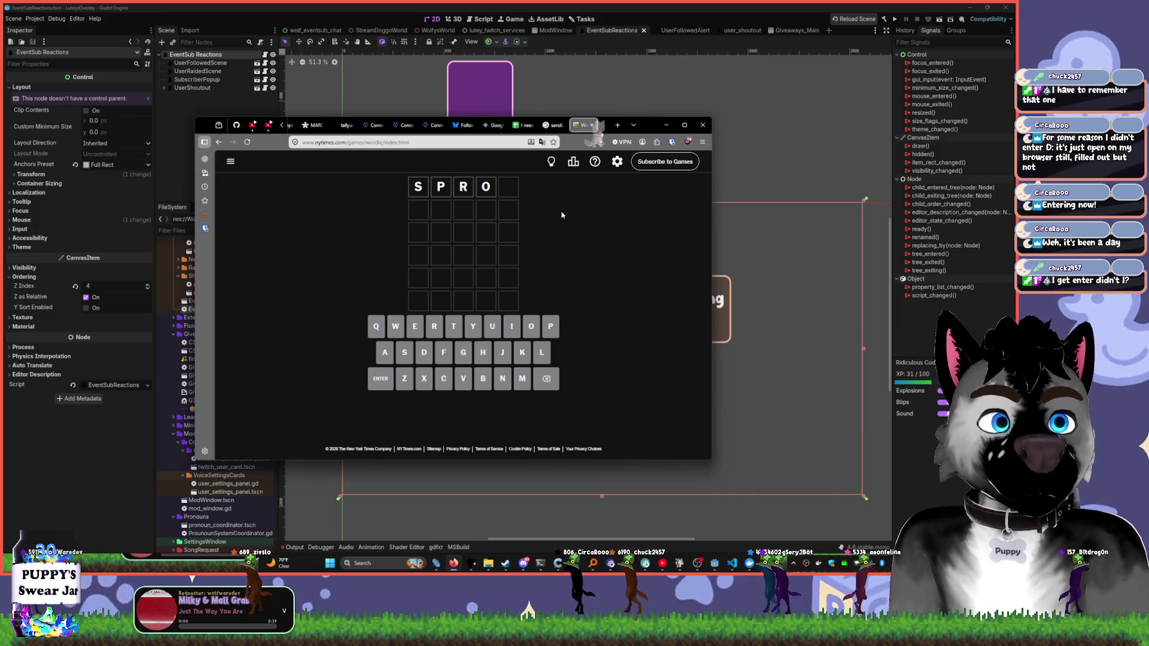
{"action": "key", "text": "BackSpace"}
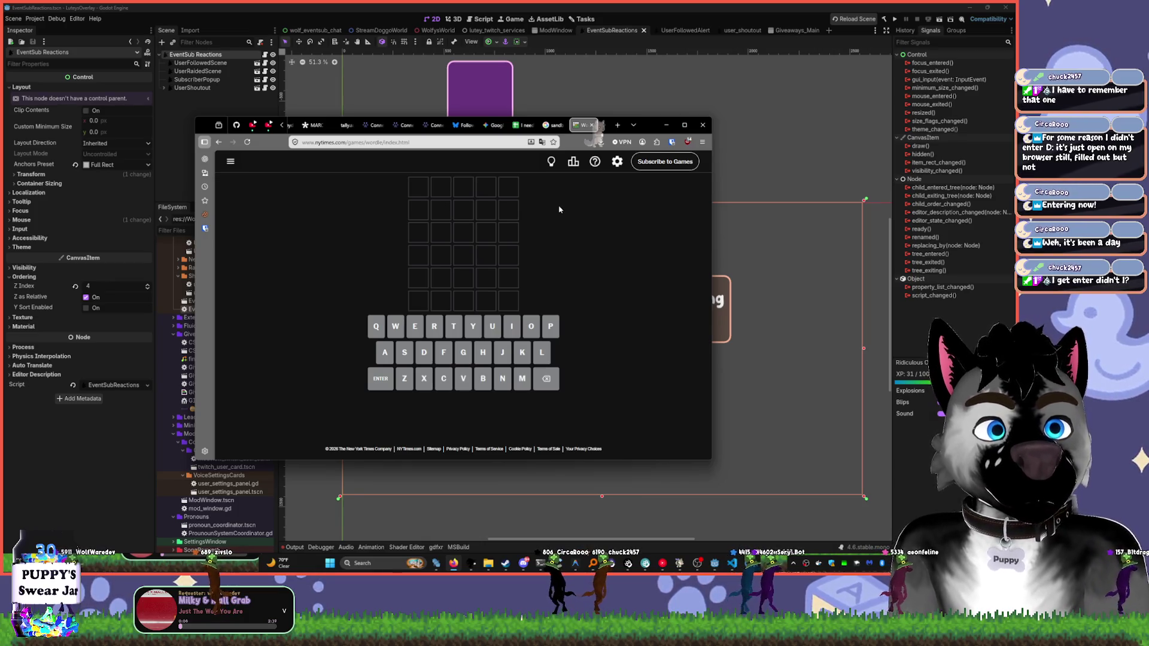
- Submit LUNGE and ARTSY as the first two Wordle guesses
{"action": "type", "text": "lunge"}
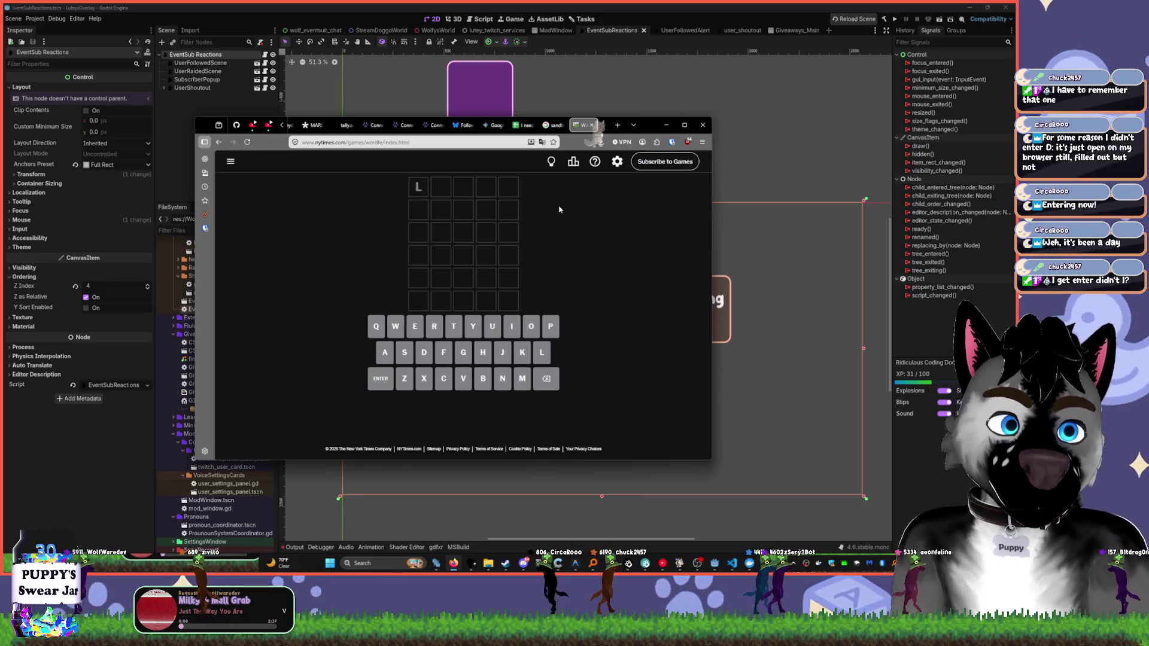
{"action": "key", "text": "Return"}
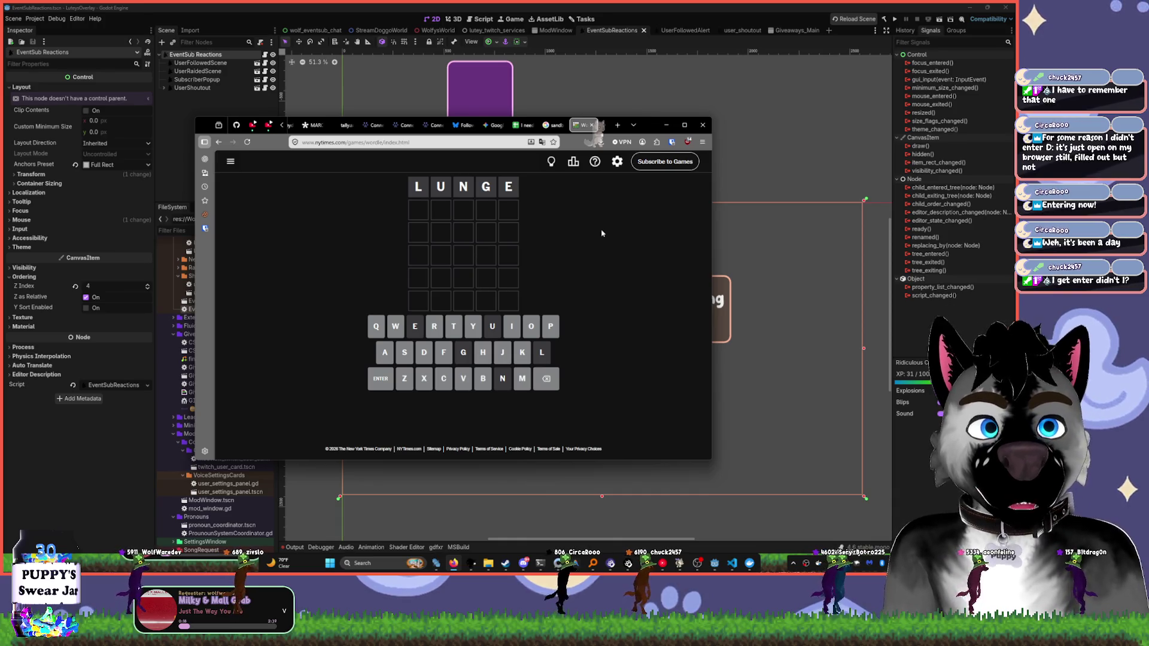
{"action": "type", "text": "a"}
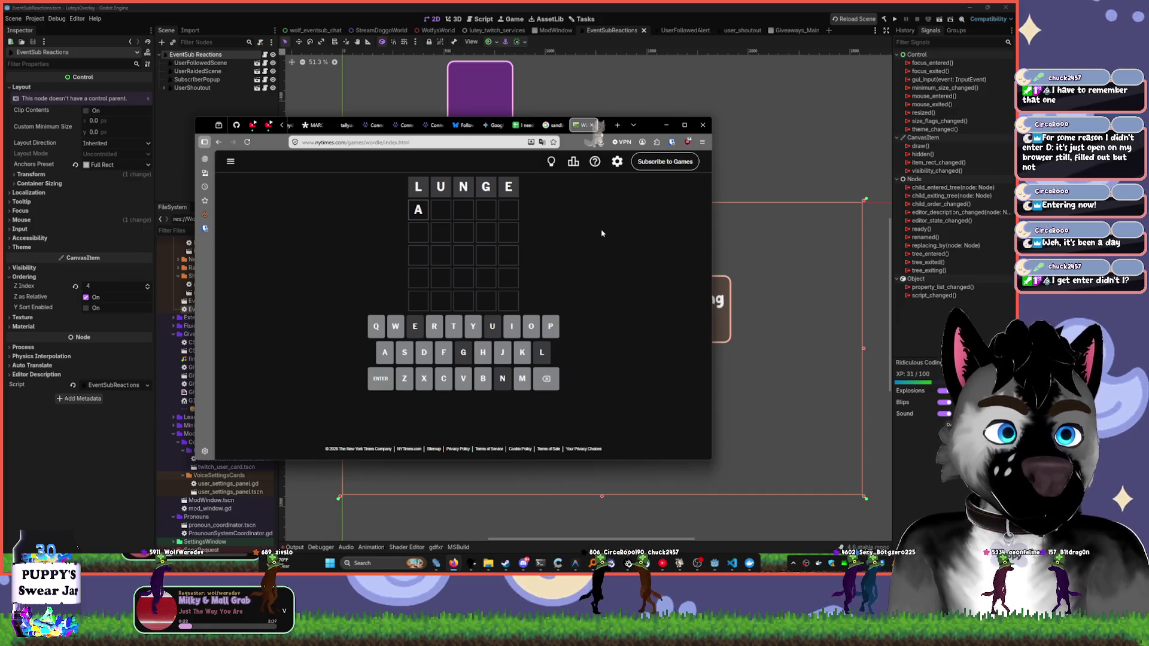
{"action": "type", "text": "rt"}
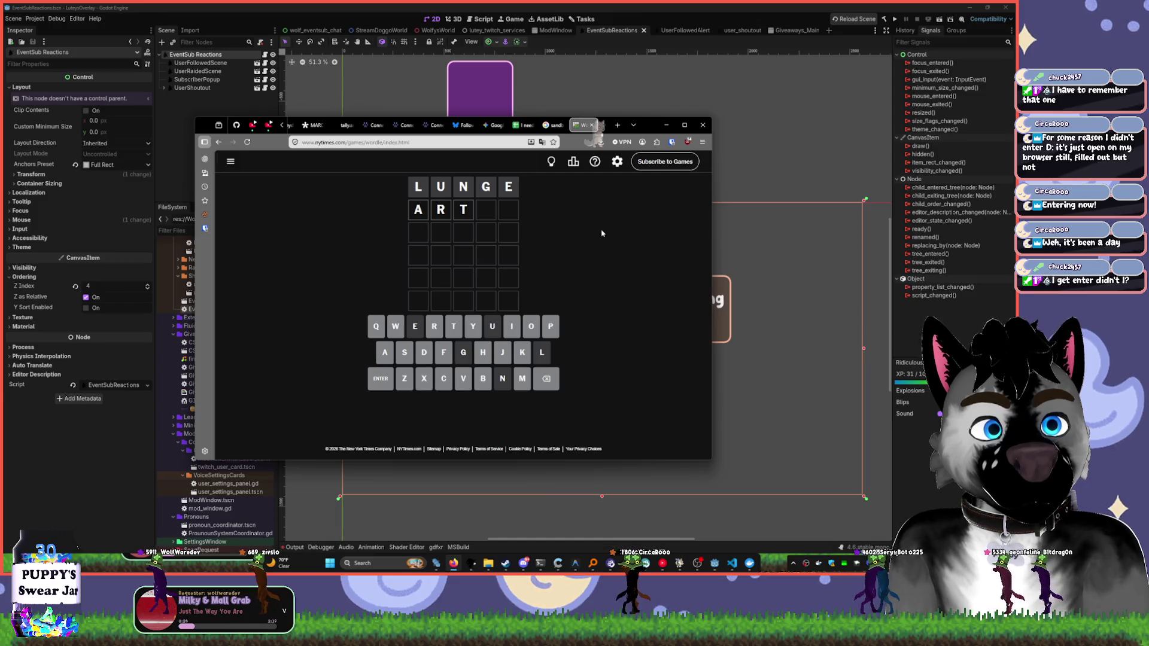
{"action": "type", "text": "sy"}
{"action": "key", "text": "Return"}
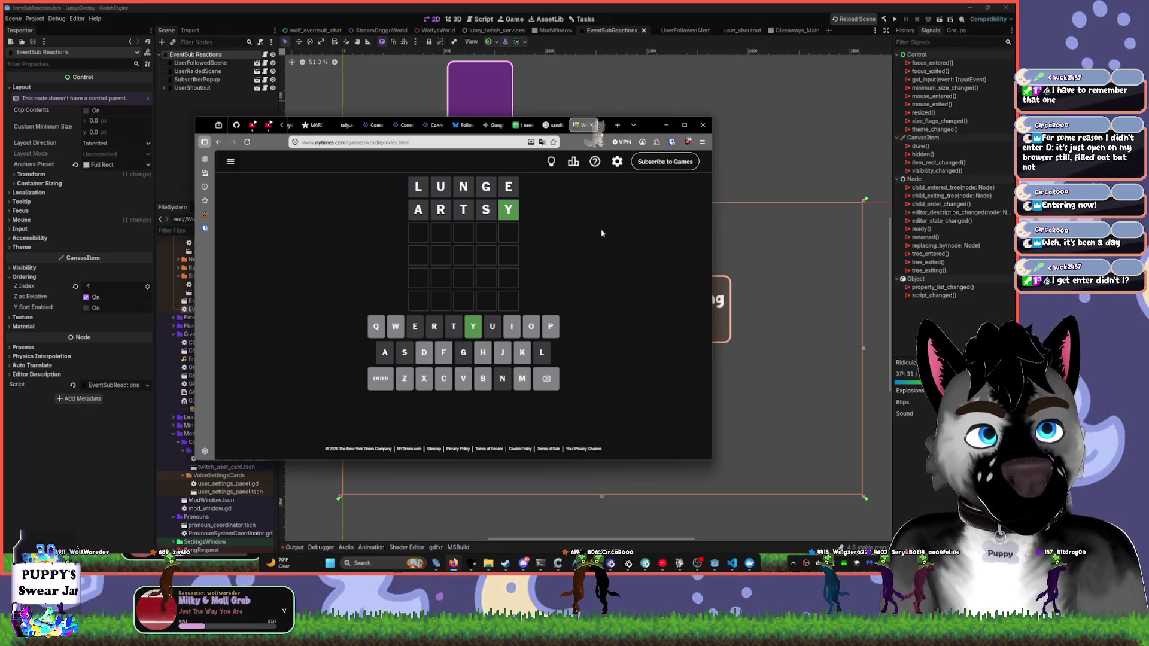
- Try POPPY, F and FI in the third row, clearing each without submitting
{"action": "type", "text": "poppy"}
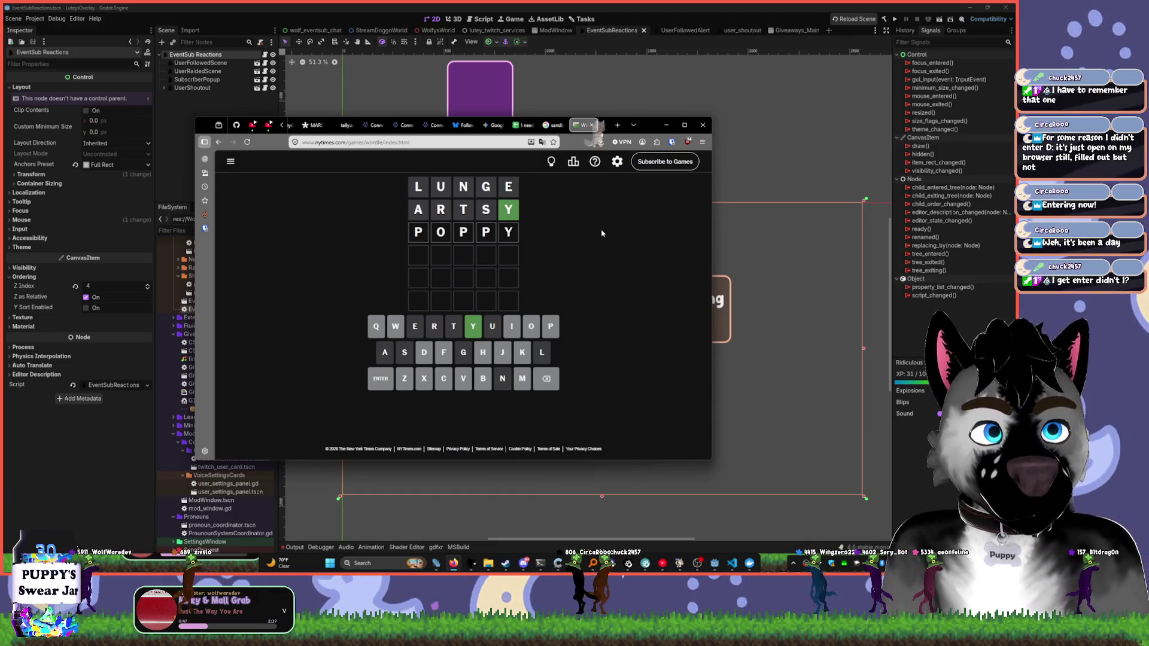
{"action": "key", "text": "BackSpace"}
{"action": "key", "text": "BackSpace"}
{"action": "key", "text": "BackSpace"}
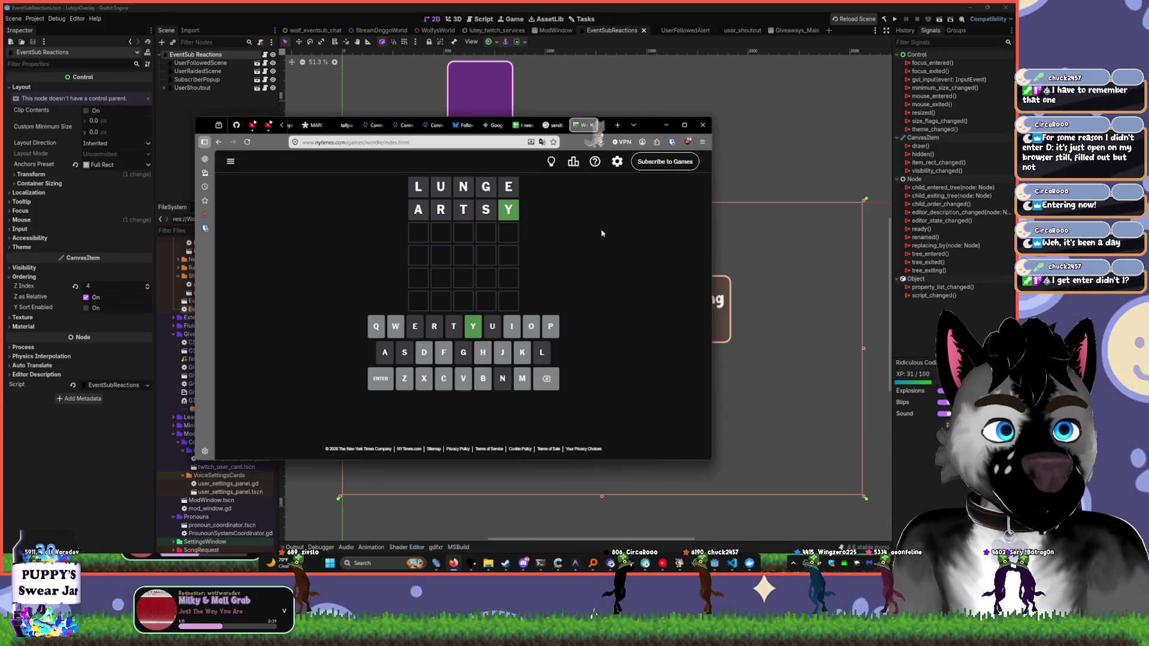
{"action": "type", "text": "fu"}
{"action": "key", "text": "BackSpace"}
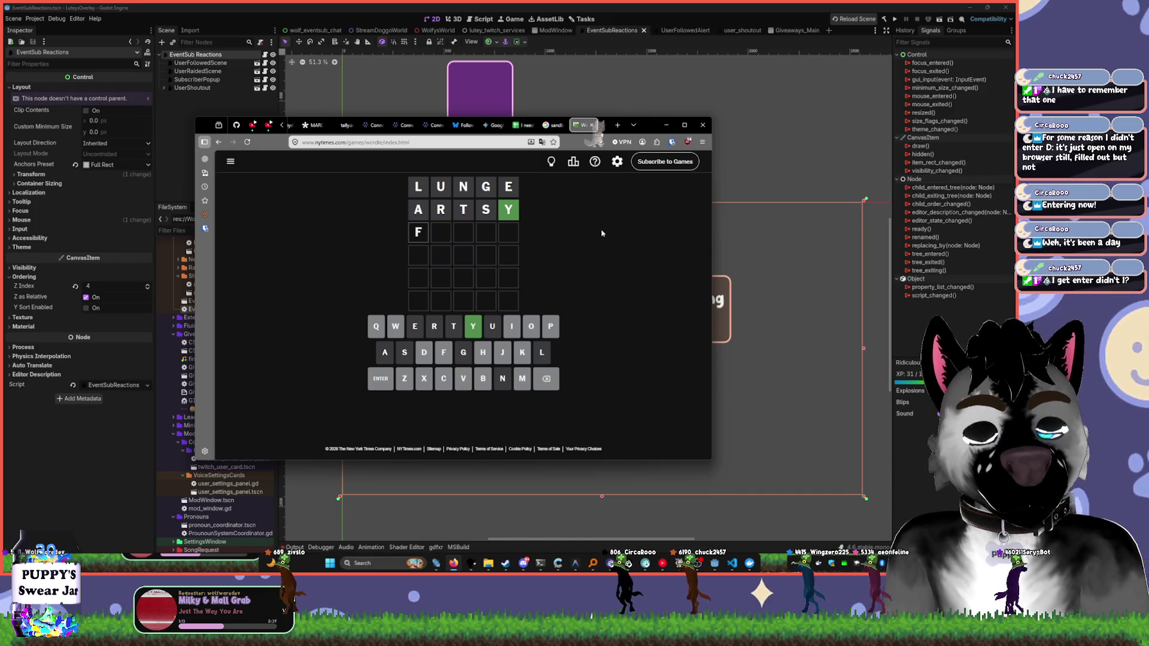
{"action": "key", "text": "BackSpace"}
{"action": "type", "text": "f"}
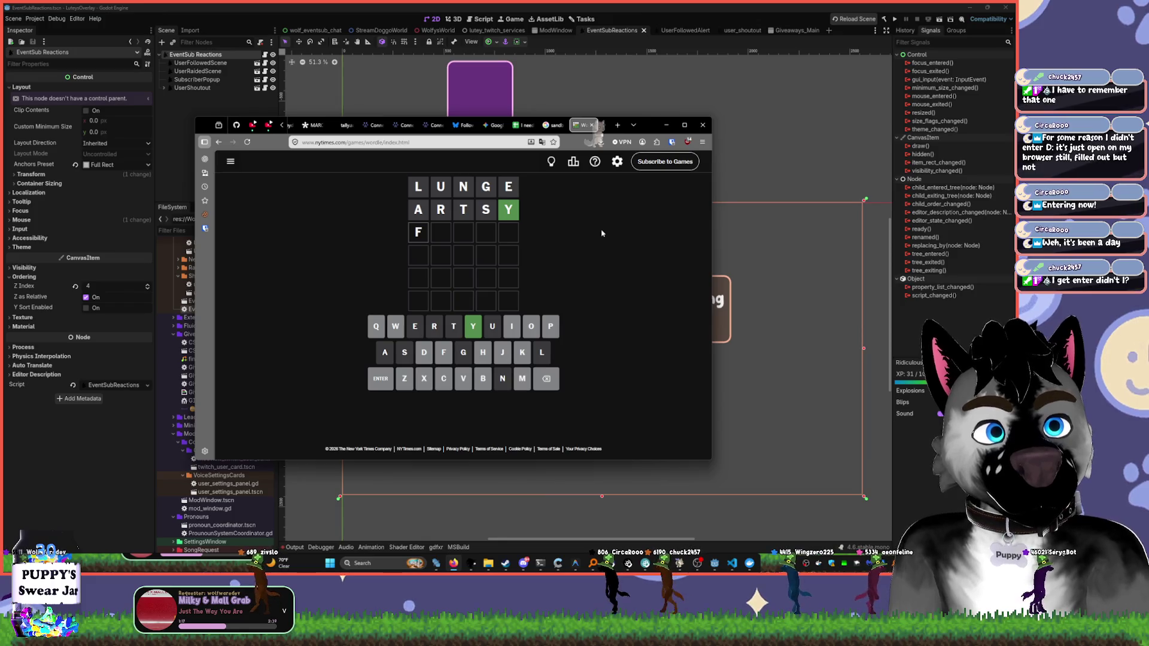
{"action": "type", "text": "i"}
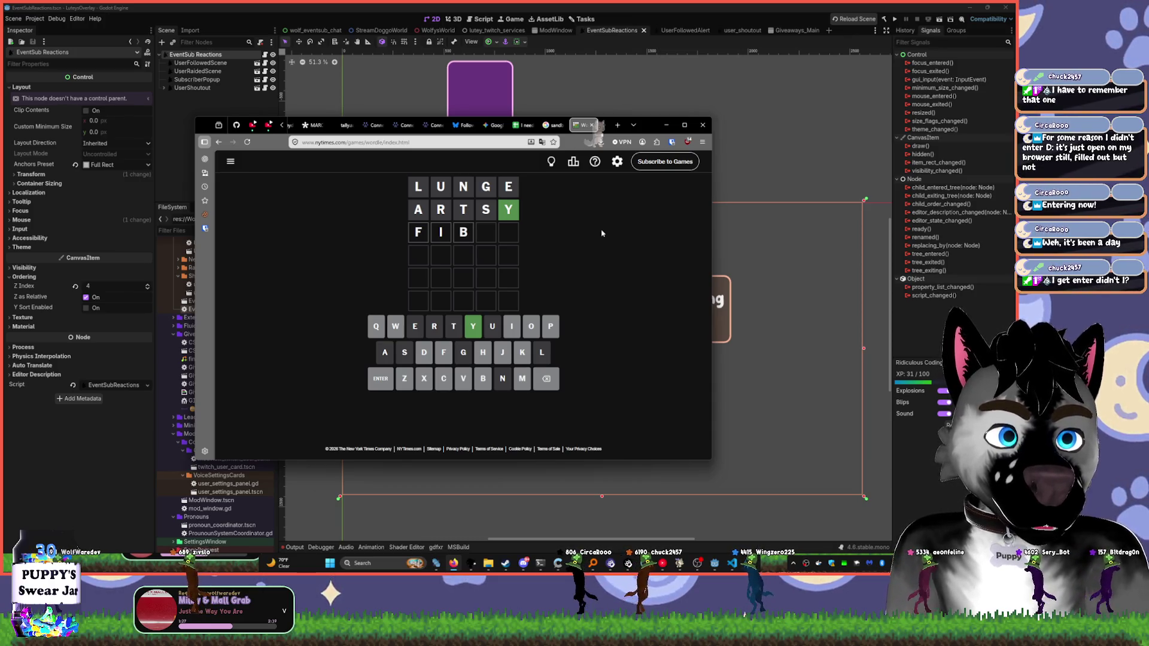
{"action": "key", "text": "BackSpace"}
{"action": "key", "text": "BackSpace"}
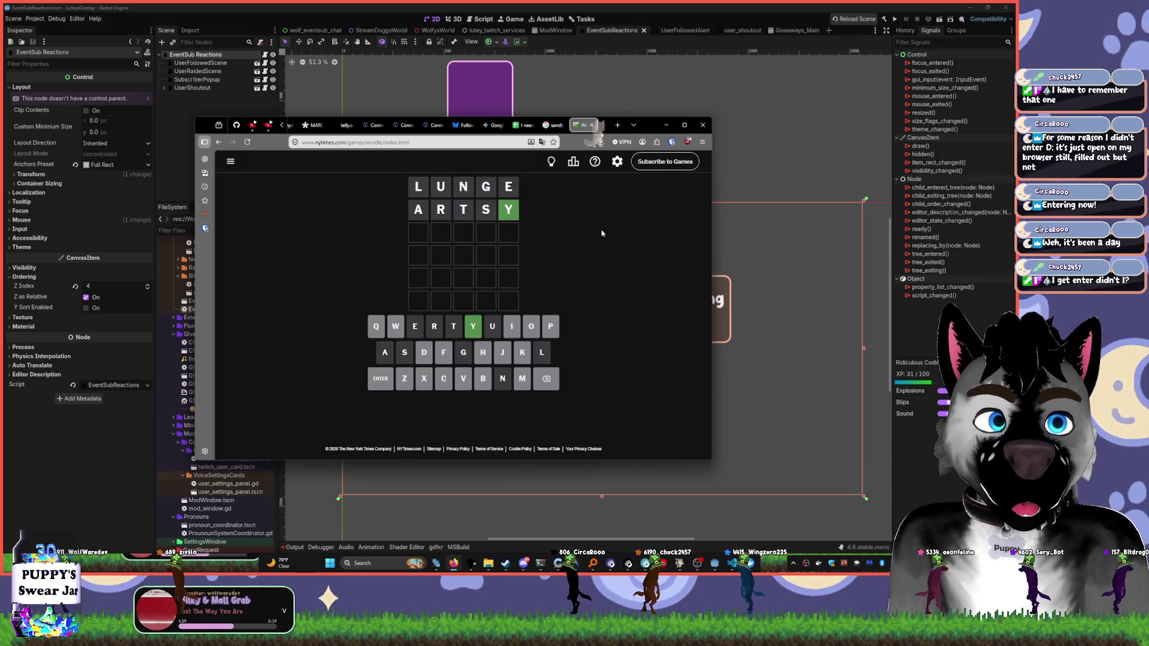
- Try OP, POU, POK and PAT starts in row three, clear them, and maximize the window
{"action": "type", "text": "op"}
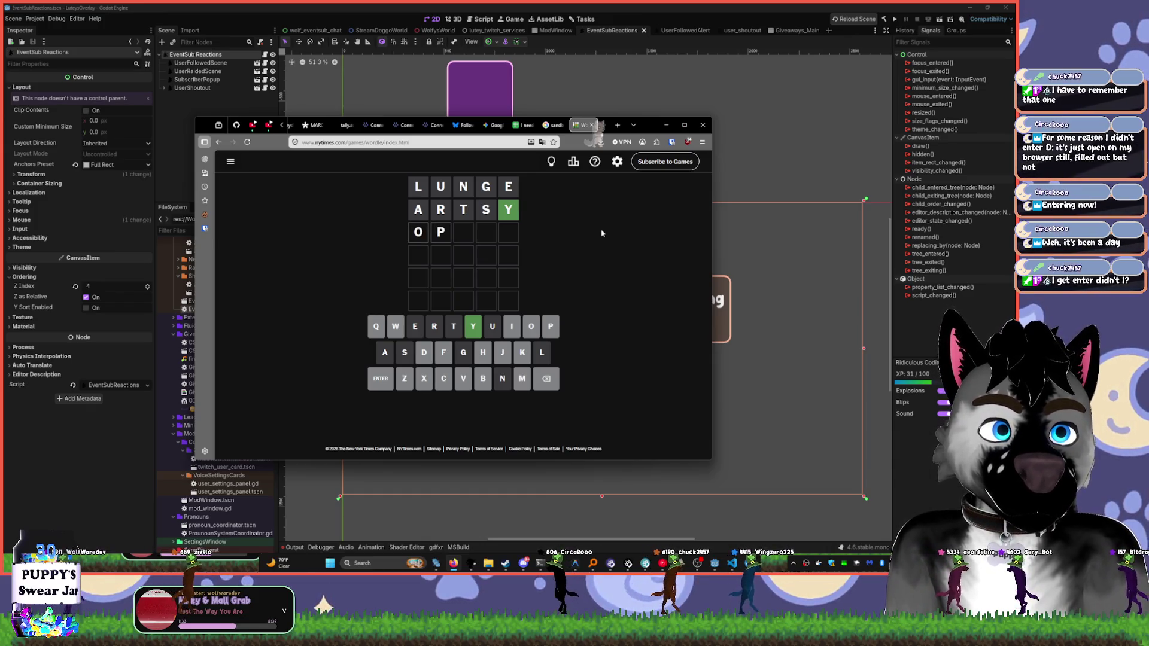
{"action": "type", "text": "i"}
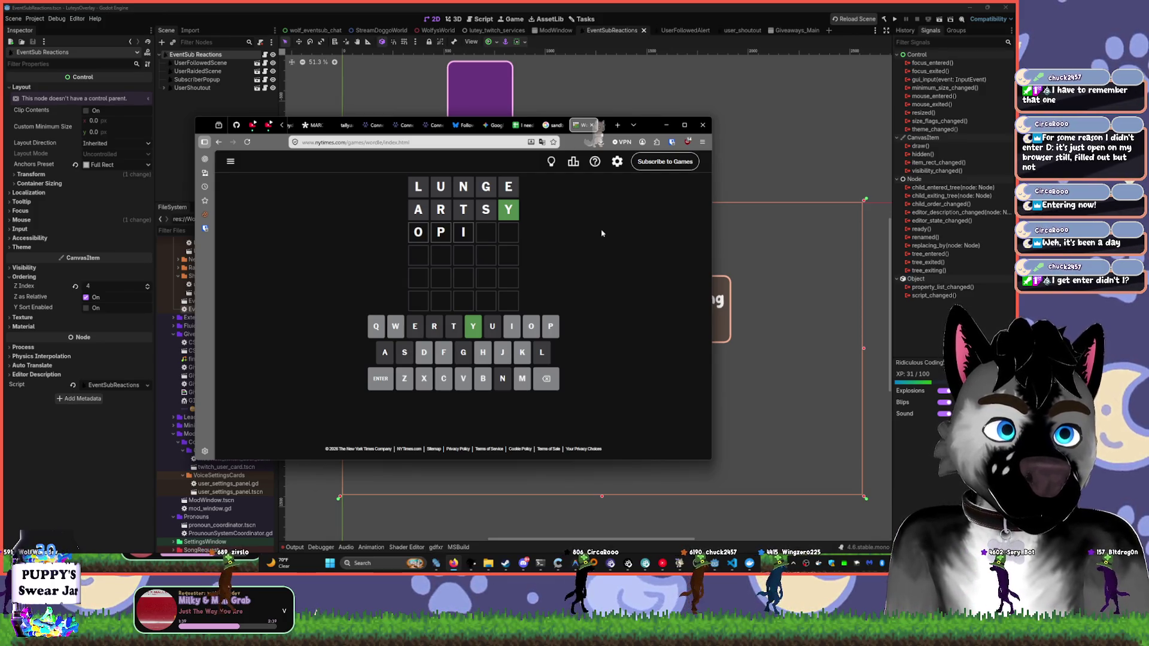
{"action": "key", "text": "BackSpace"}
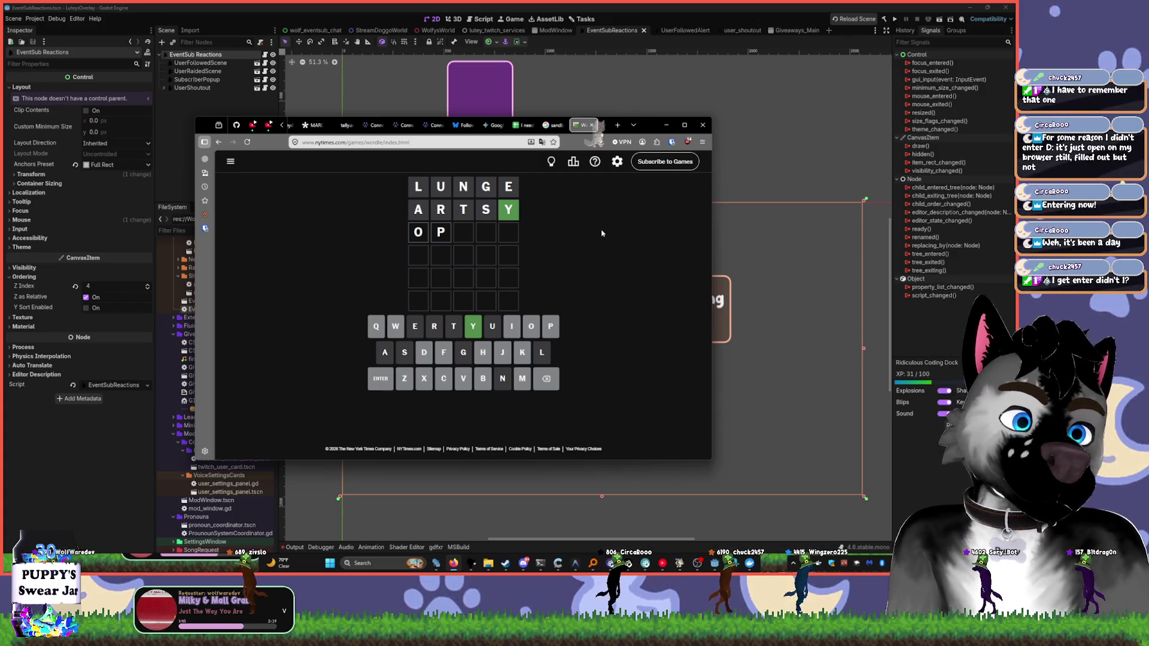
{"action": "key", "text": "BackSpace"}
{"action": "key", "text": "BackSpace"}
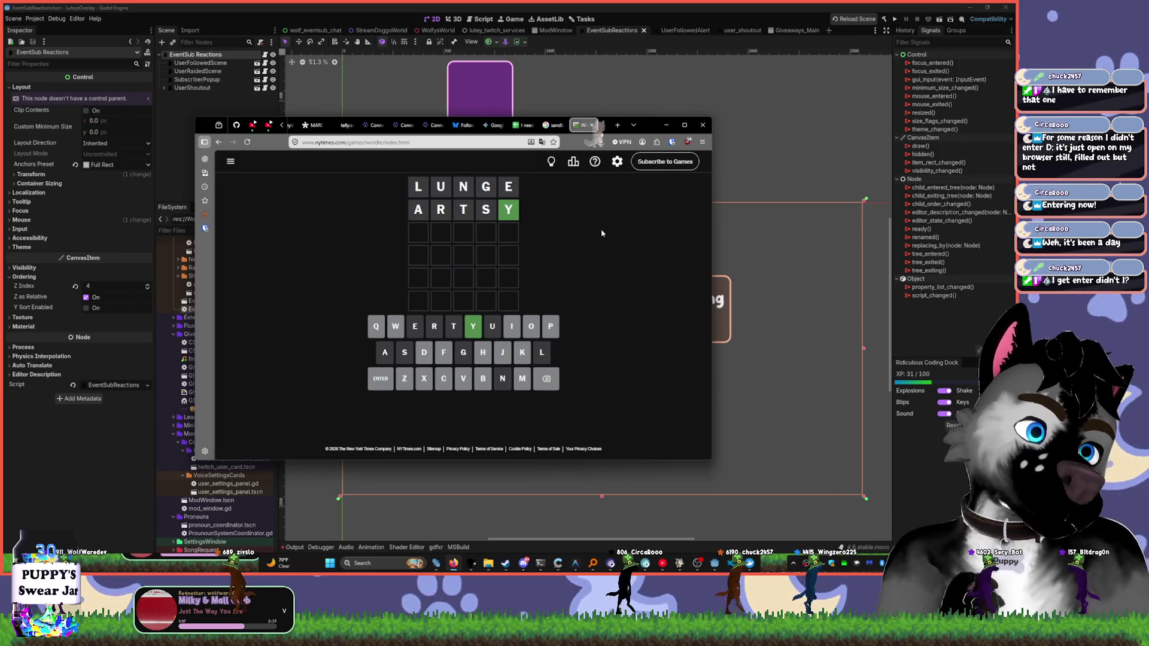
{"action": "type", "text": "pou"}
{"action": "key", "text": "BackSpace"}
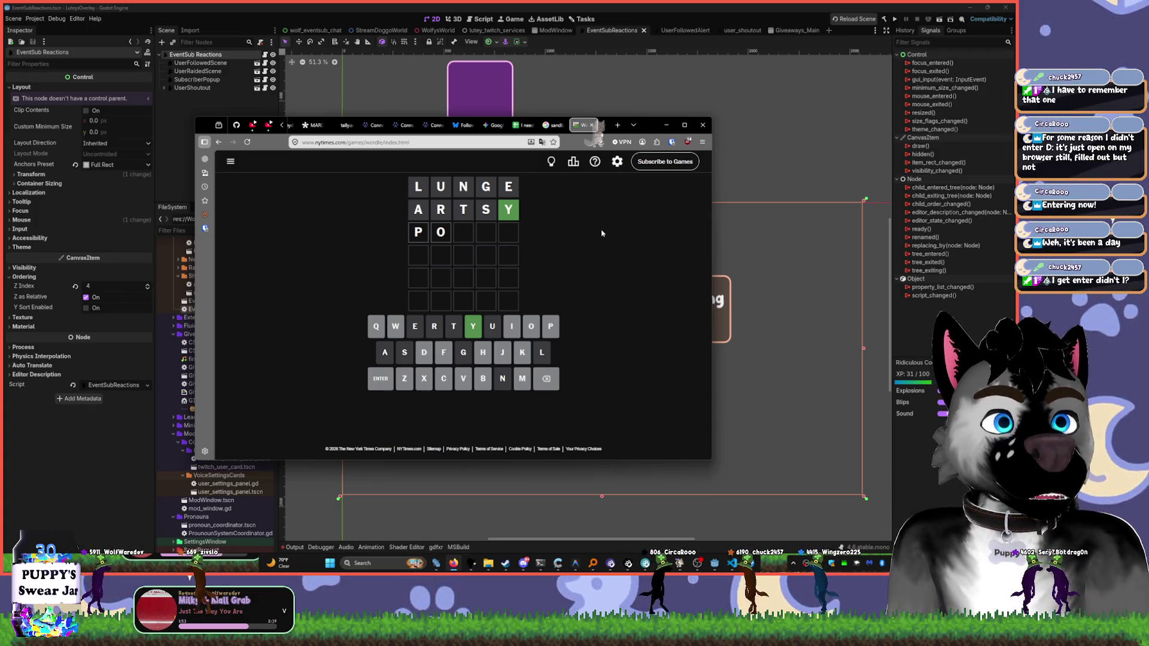
{"action": "type", "text": "kr"}
{"action": "key", "text": "BackSpace"}
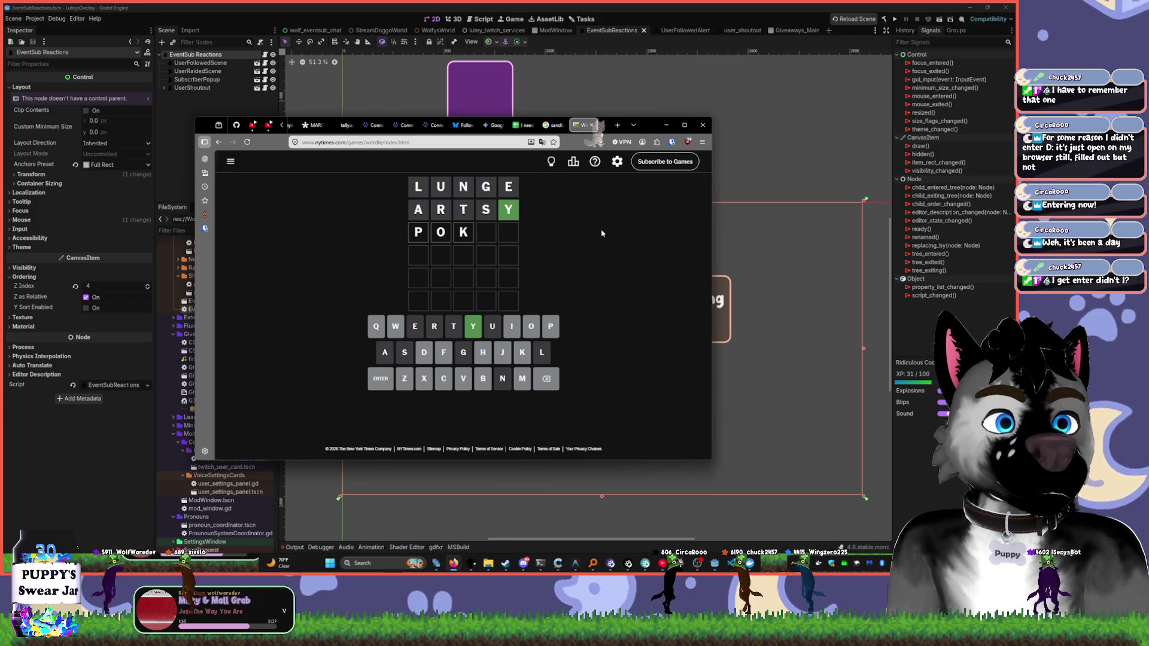
{"action": "key", "text": "BackSpace"}
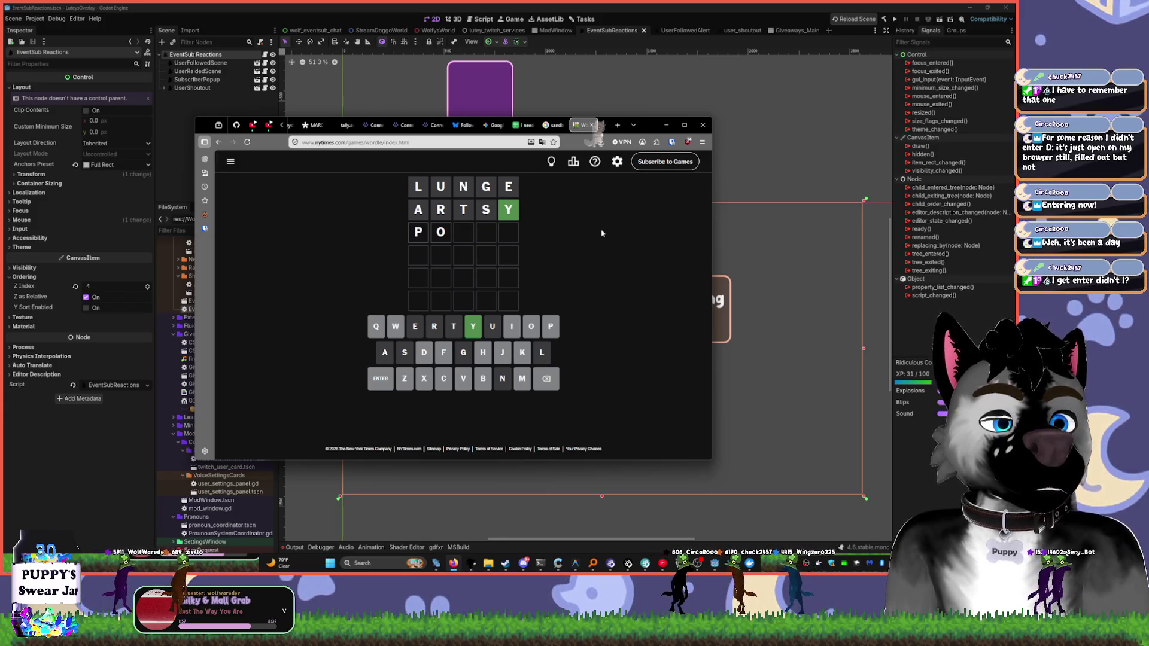
{"action": "key", "text": "BackSpace"}
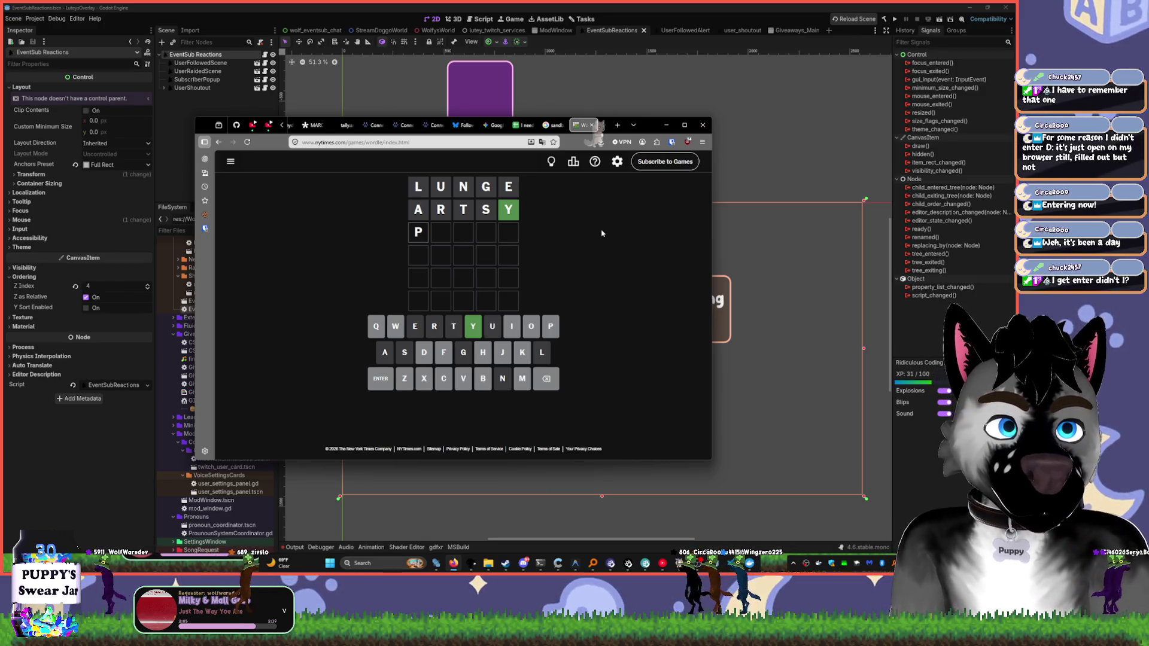
{"action": "type", "text": "at"}
{"action": "key", "text": "BackSpace"}
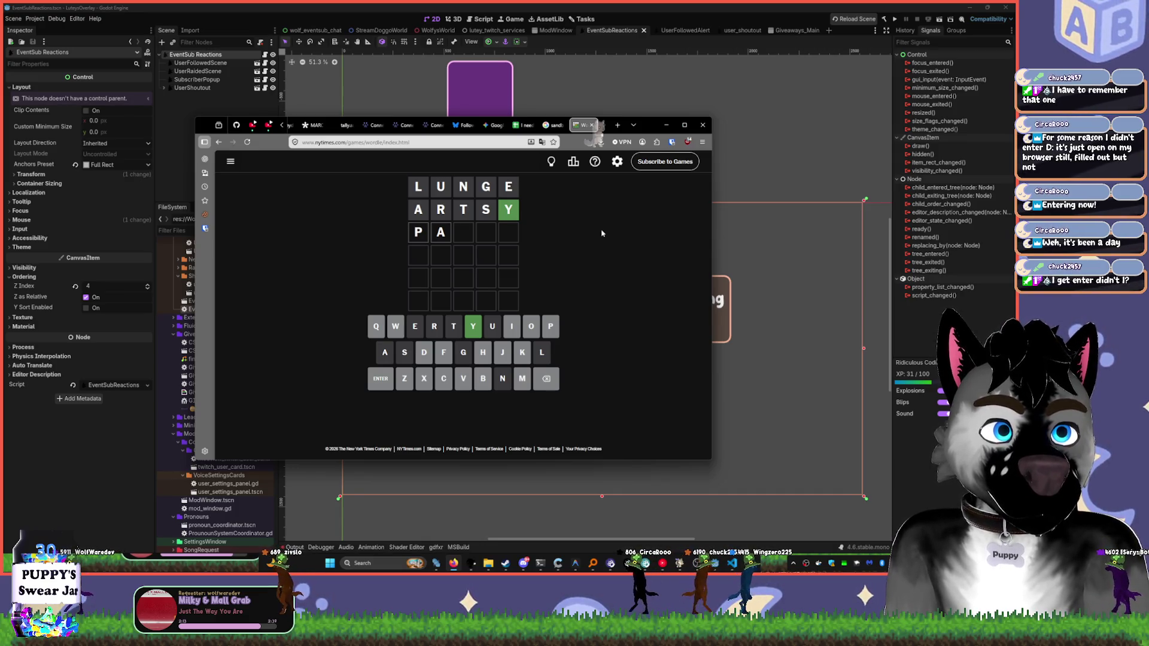
{"action": "key", "text": "BackSpace"}
{"action": "key", "text": "BackSpace"}
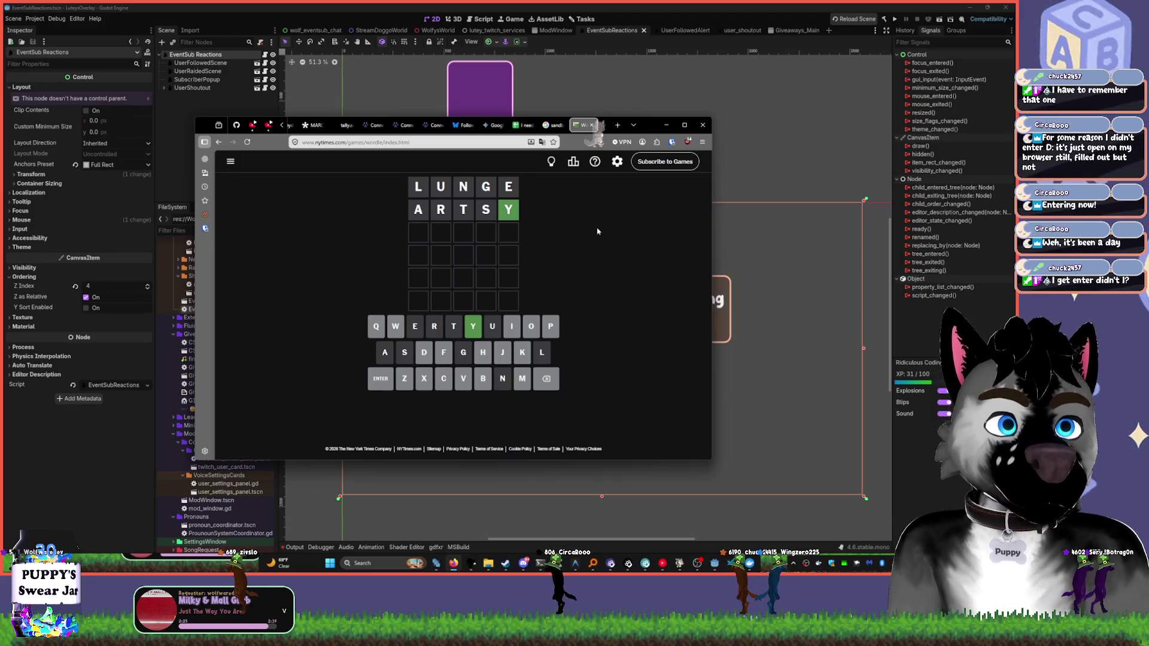
{"action": "left_click", "coordinate": [684, 125]}
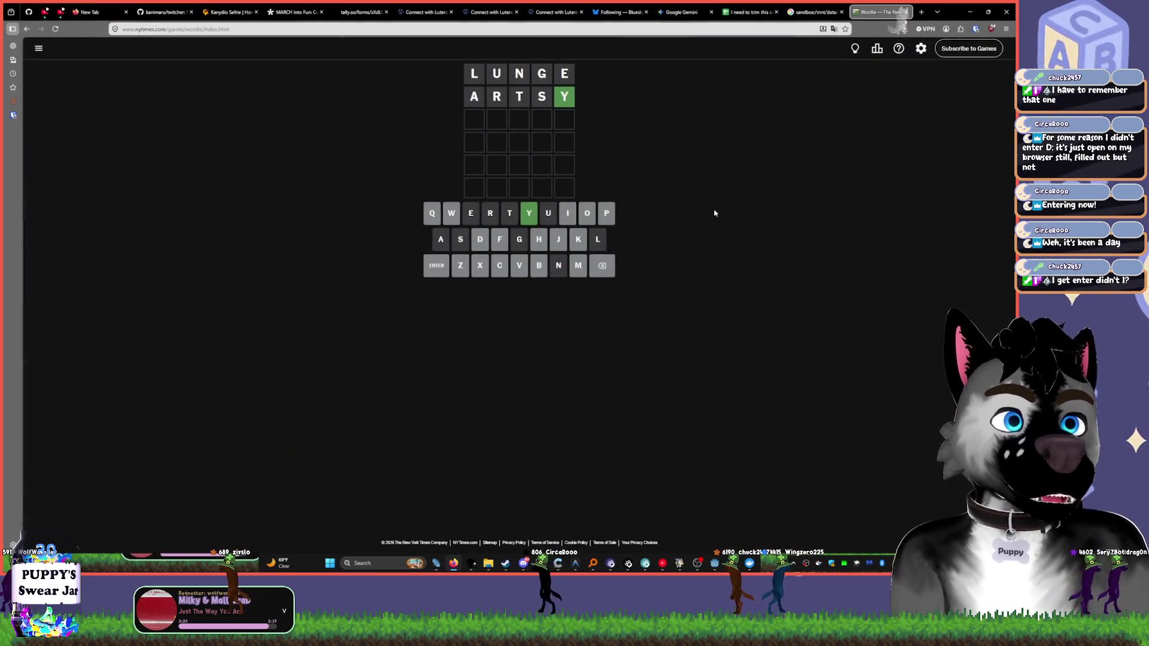
- Zoom the Wordle page to 200%, then bring up the Windows Start menu
{"action": "key", "text": "ctrl+plus"}
{"action": "key", "text": "ctrl+plus"}
{"action": "key", "text": "ctrl+plus"}
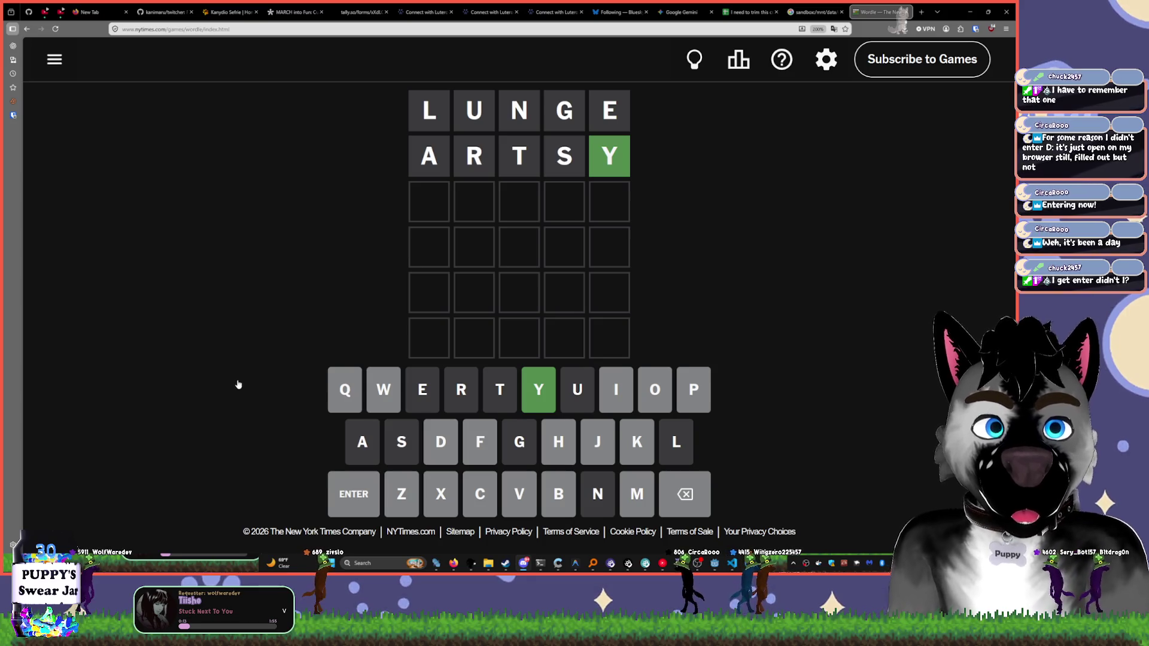
{"action": "key", "text": "super"}
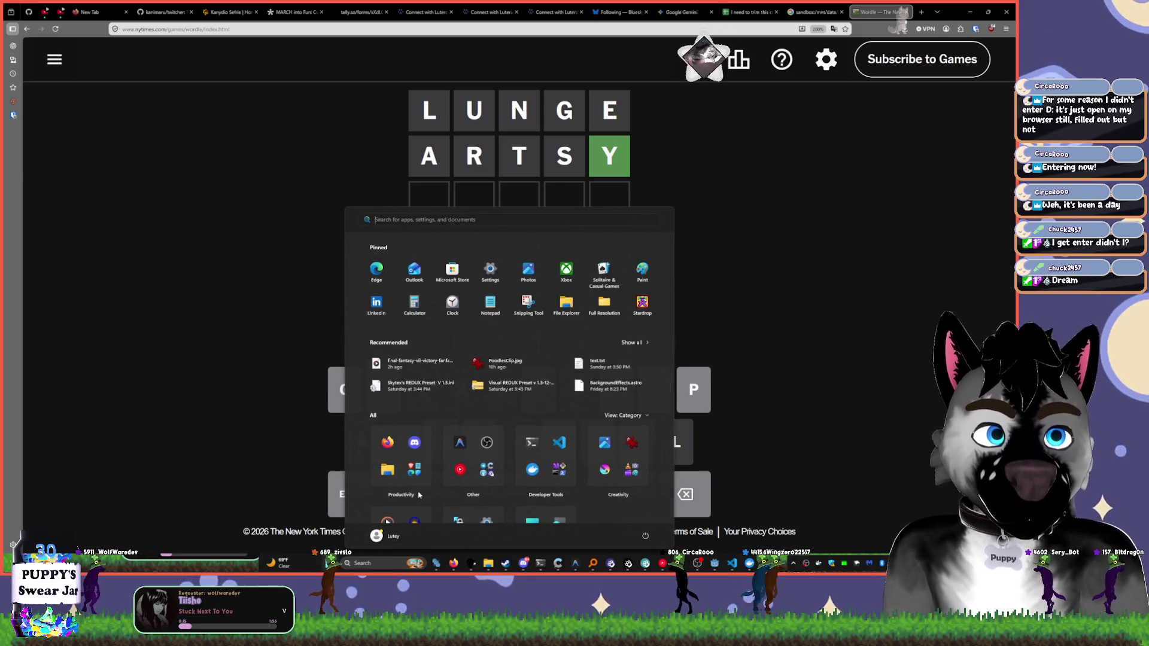
{"action": "key", "text": "super"}
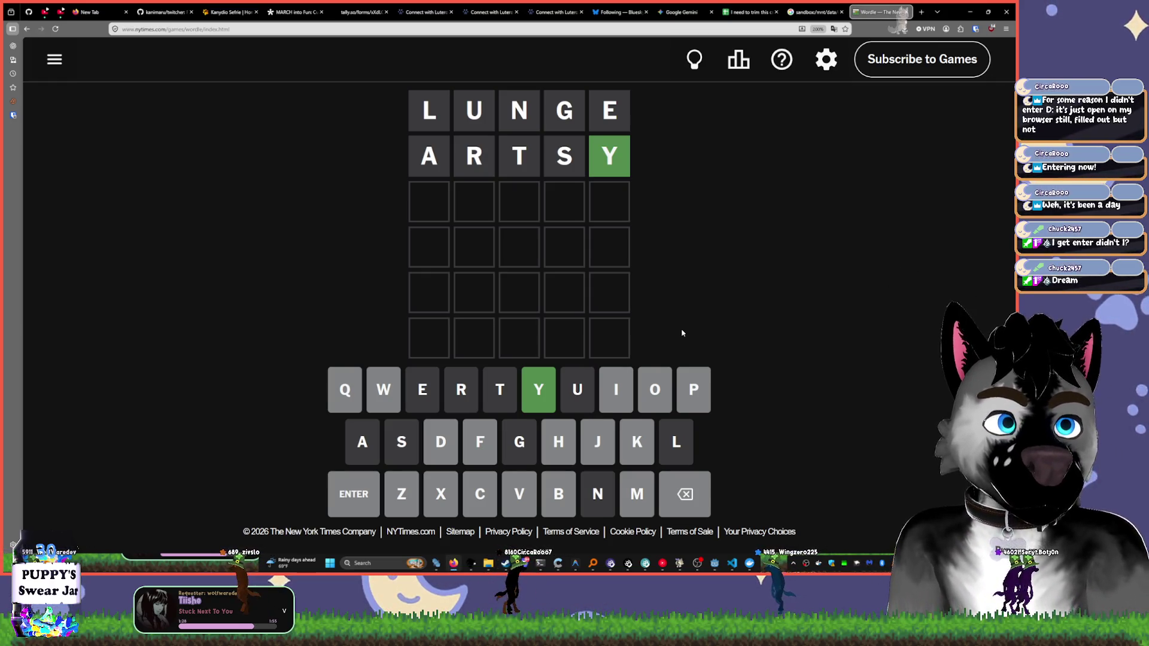
{"action": "type", "text": "dream"}
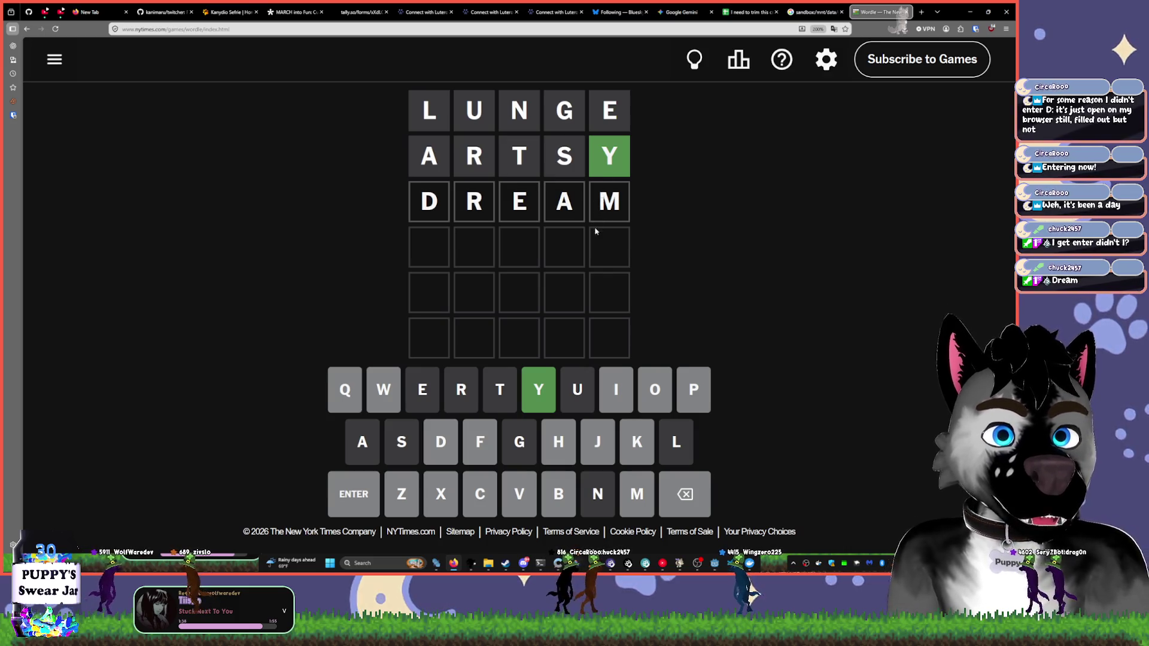
- Clear DREAM from the third row and try DROP and DRIP without submitting
{"action": "key", "text": "BackSpace"}
{"action": "key", "text": "BackSpace"}
{"action": "key", "text": "BackSpace"}
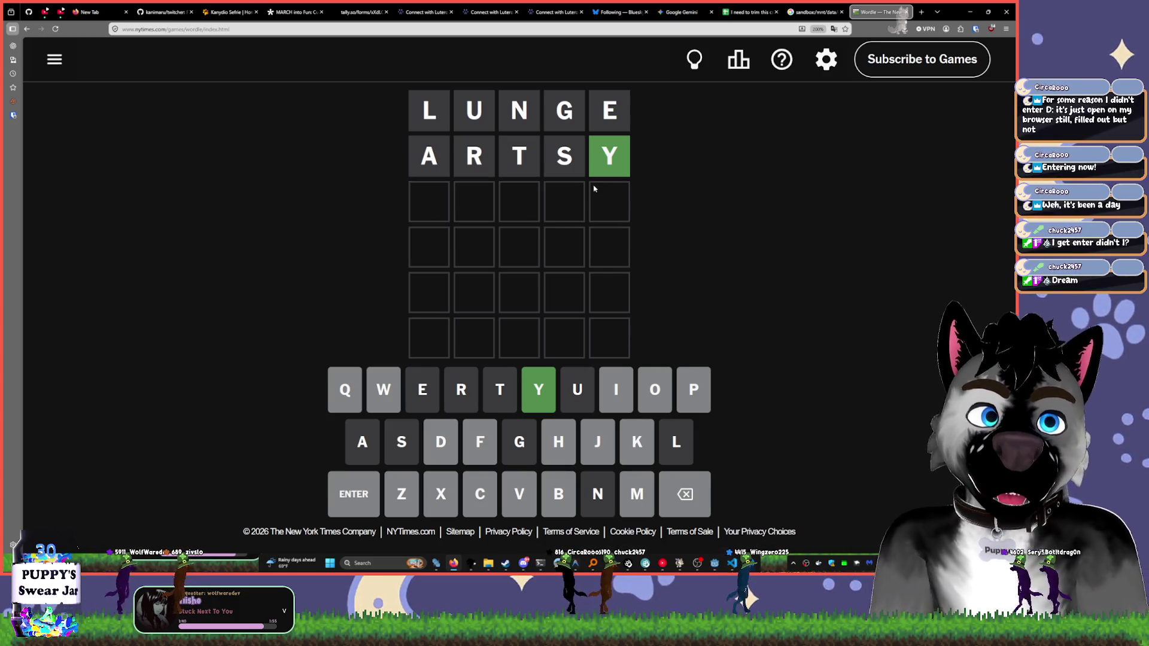
{"action": "type", "text": "DROP"}
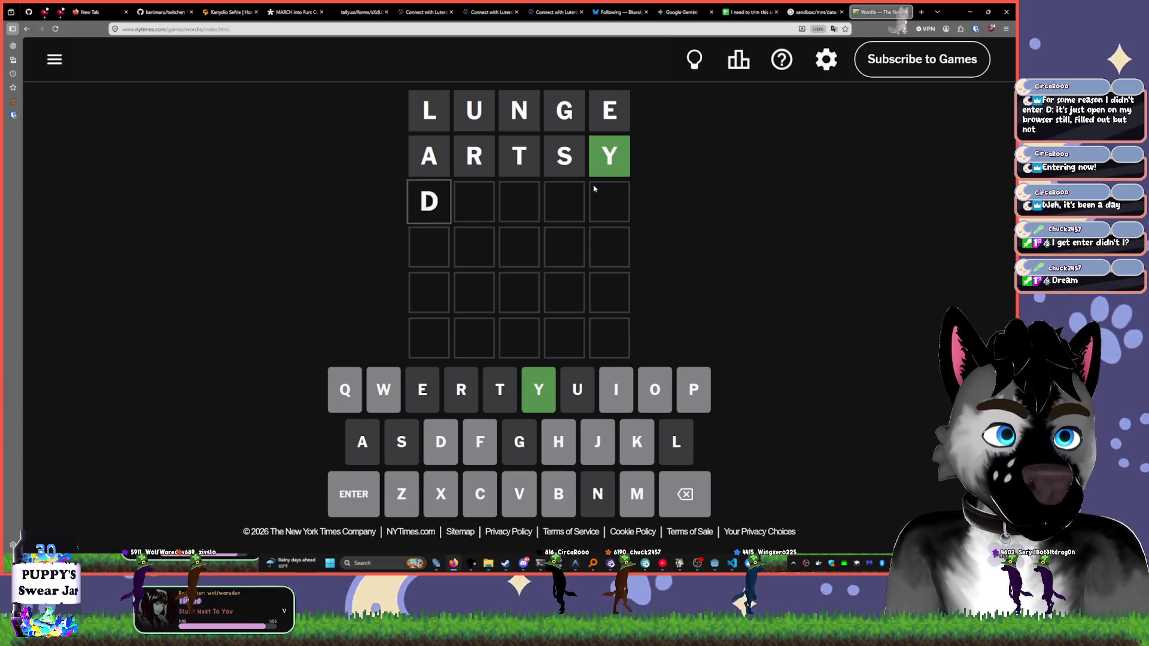
{"action": "key", "text": "BackSpace"}
{"action": "key", "text": "BackSpace"}
{"action": "type", "text": "IP"}
{"action": "key", "text": "BackSpace"}
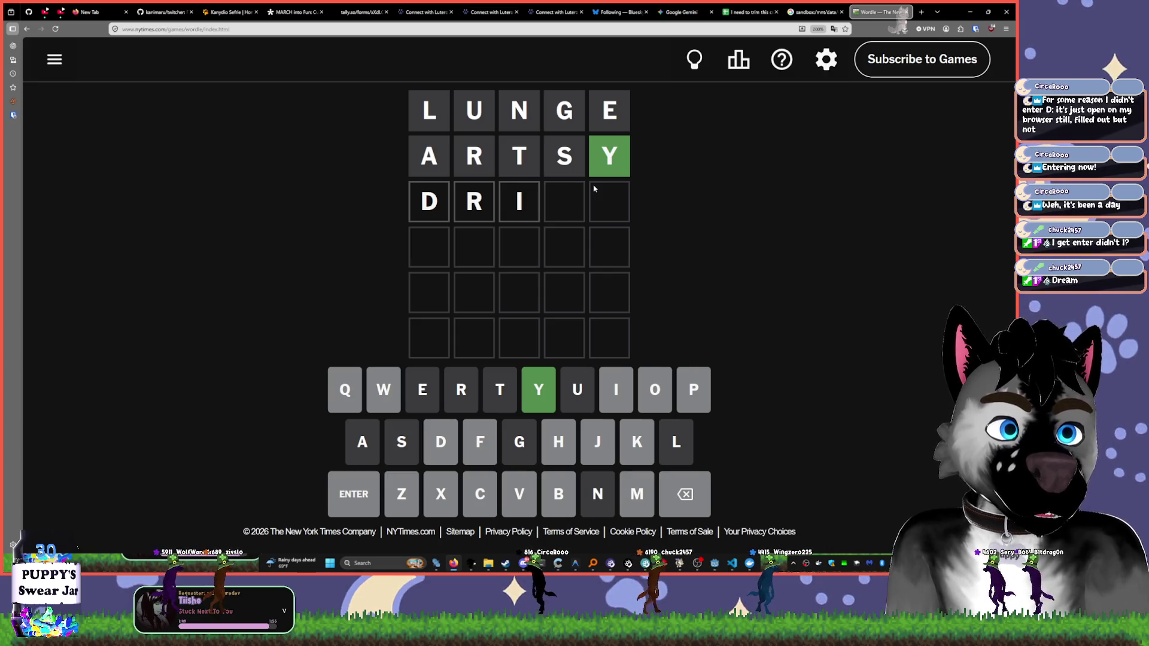
{"action": "type", "text": "p"}
{"action": "key", "text": "BackSpace"}
{"action": "key", "text": "BackSpace"}
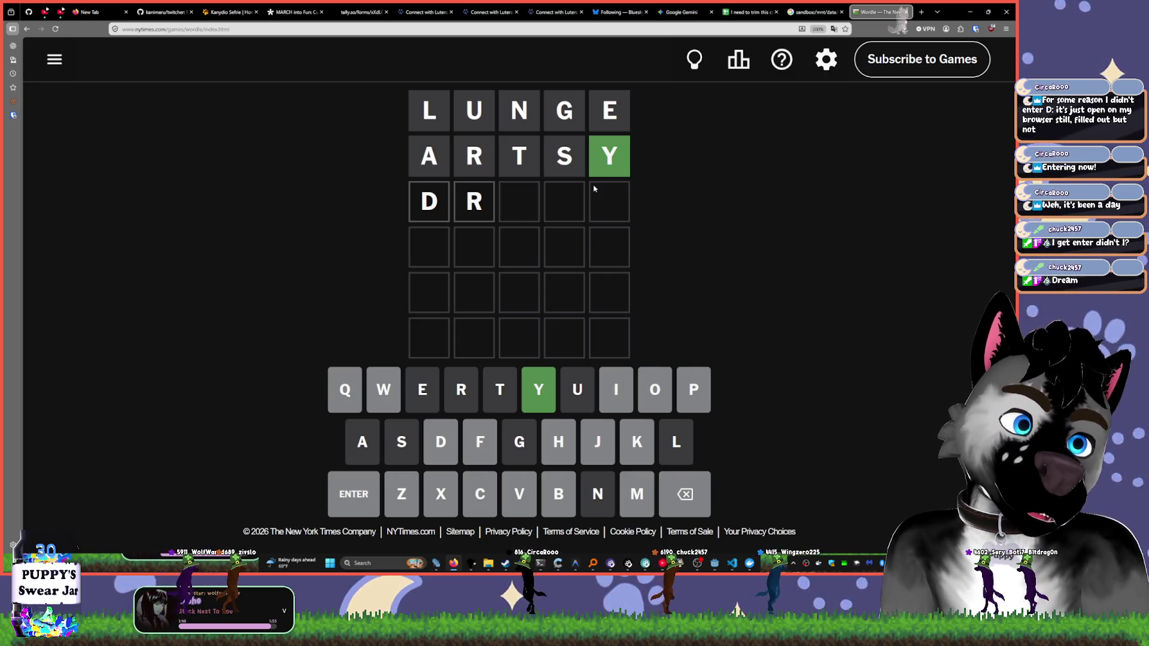
{"action": "key", "text": "BackSpace"}
- Try DO, DIFF and DI in the third row, then clear it completely
{"action": "type", "text": "o"}
{"action": "key", "text": "BackSpace"}
{"action": "type", "text": "i"}
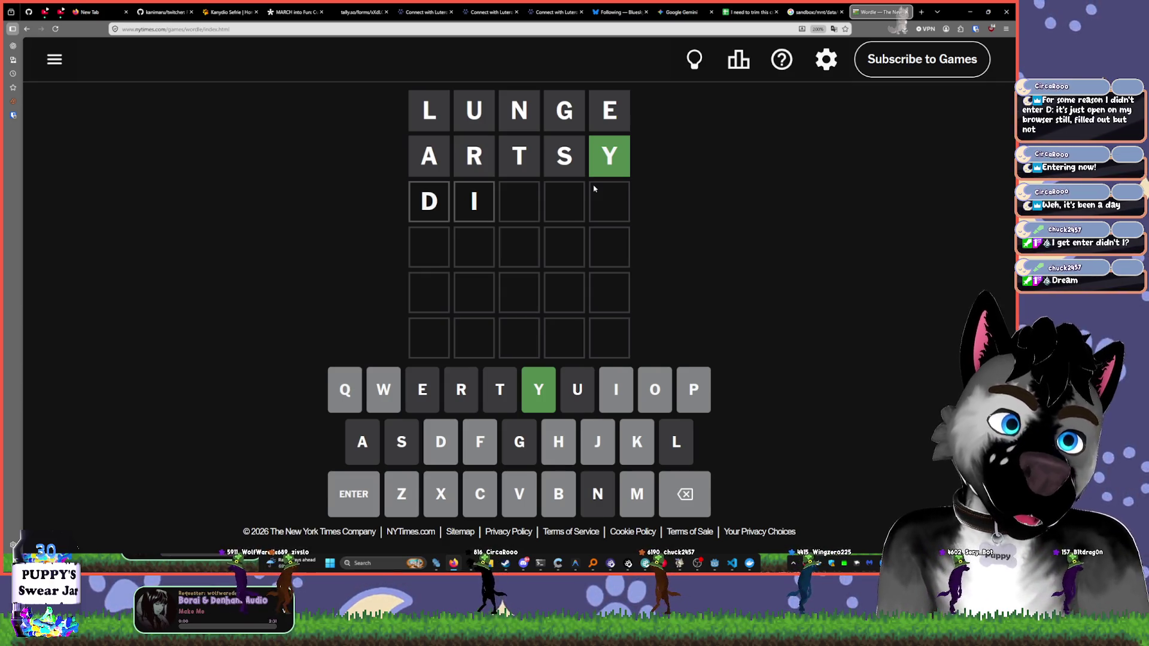
{"action": "type", "text": "f"}
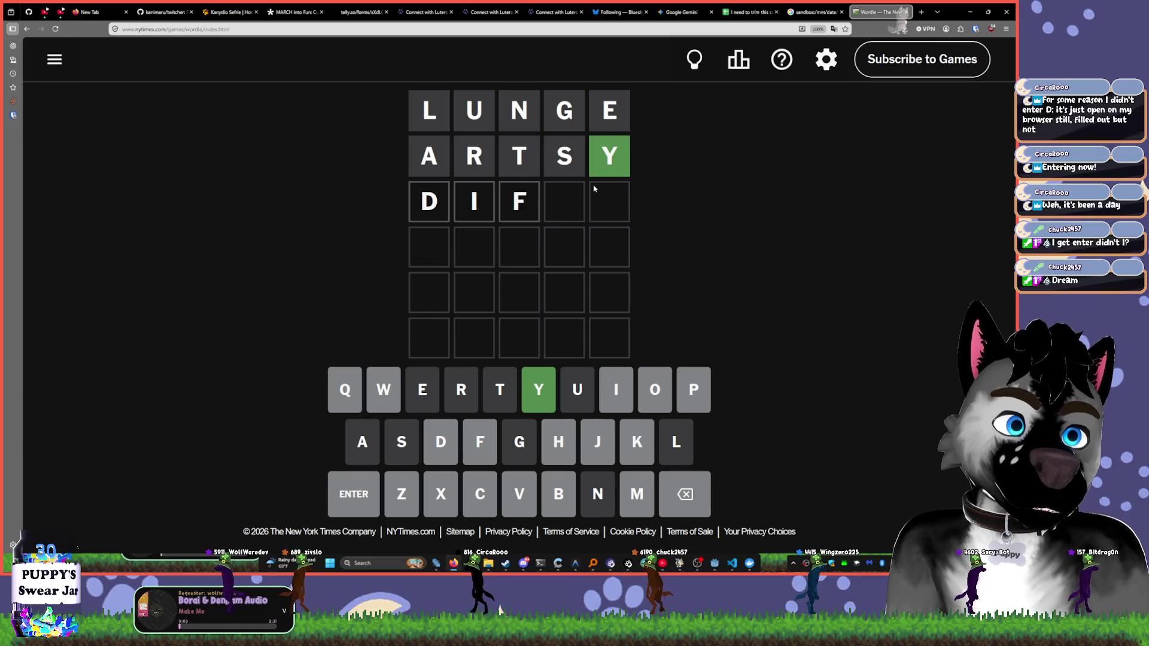
{"action": "type", "text": "f"}
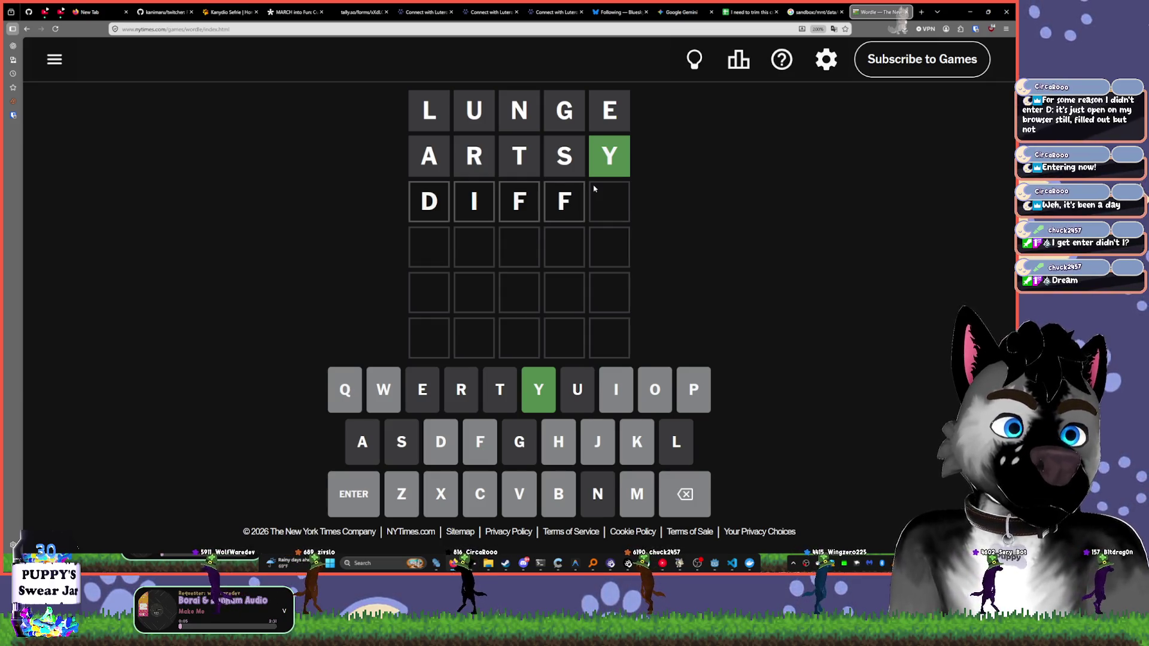
{"action": "key", "text": "BackSpace"}
{"action": "key", "text": "BackSpace"}
{"action": "key", "text": "BackSpace"}
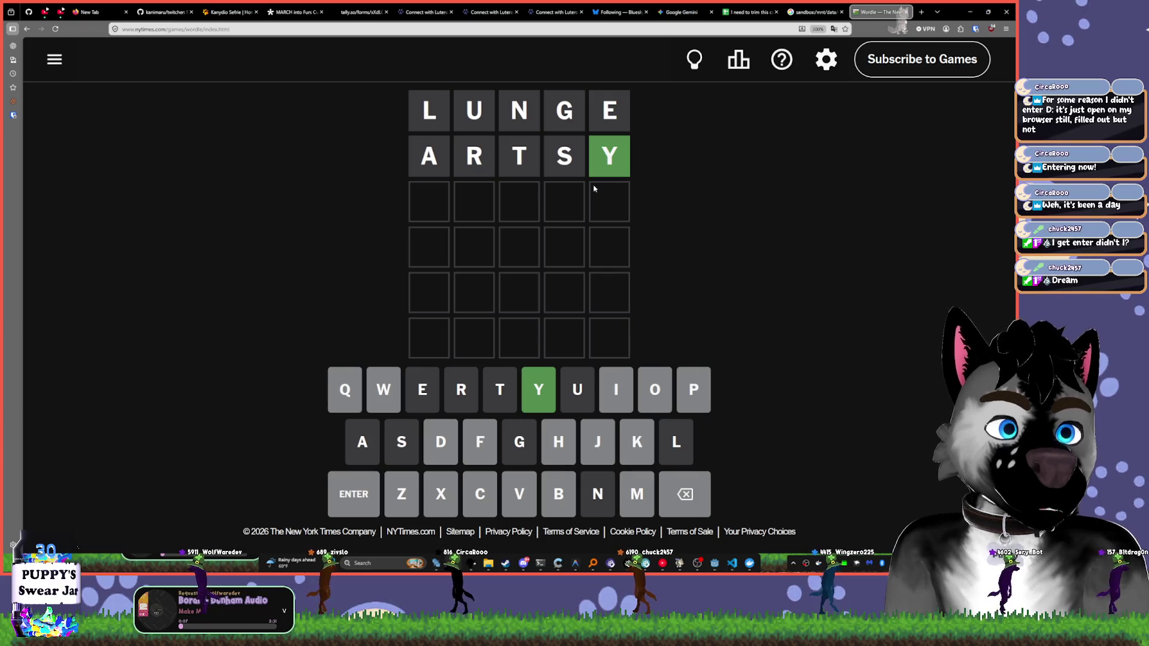
{"action": "type", "text": "i"}
{"action": "key", "text": "BackSpace"}
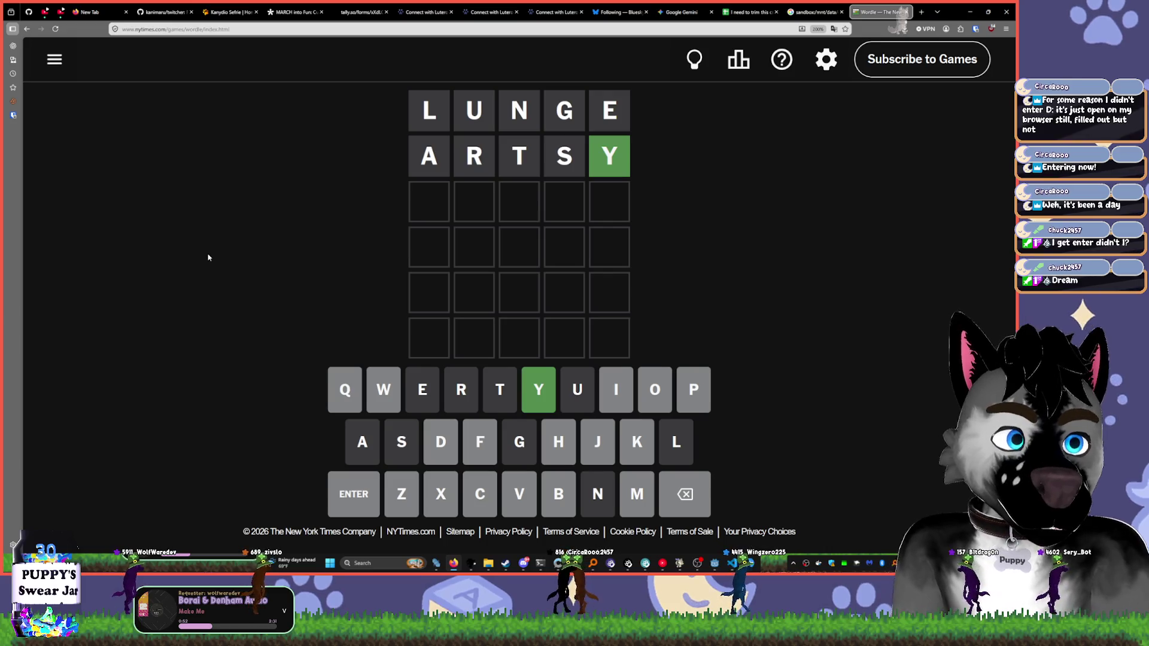
- Discard HOI and submit POSEY as the third Wordle guess
{"action": "type", "text": "h"}
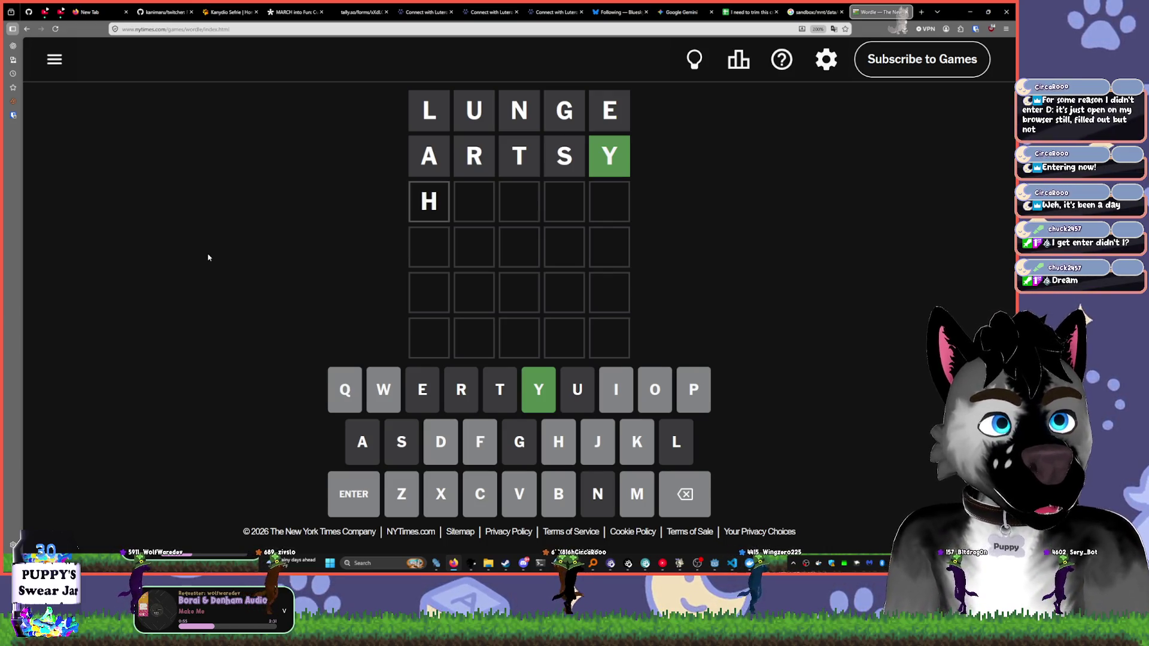
{"action": "type", "text": "o"}
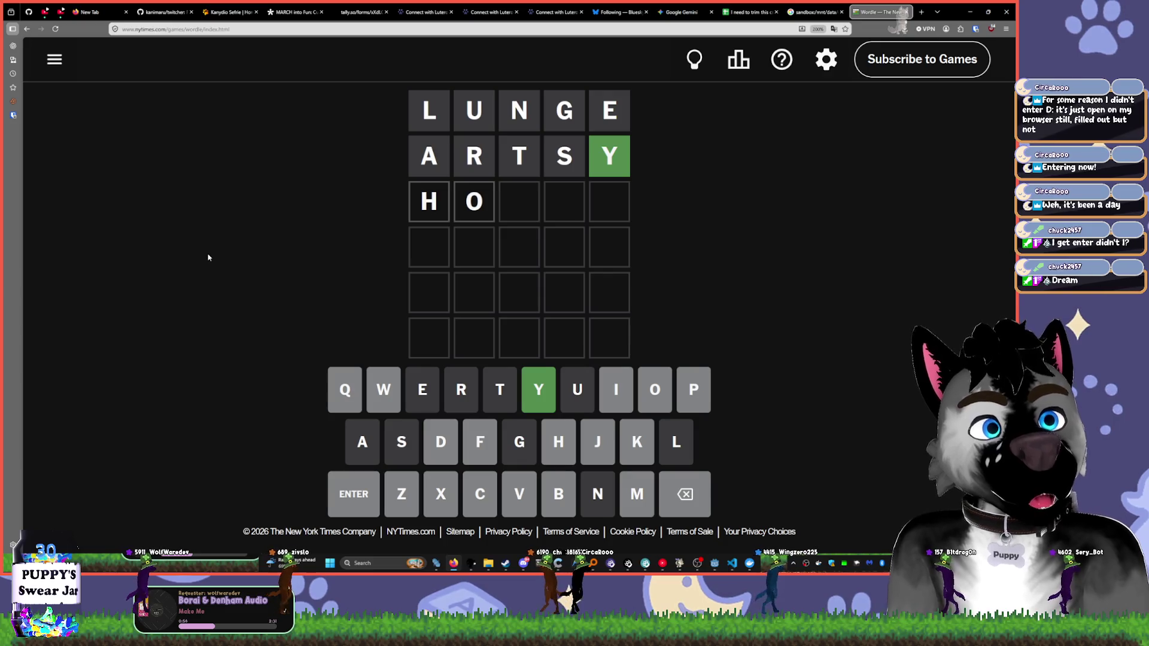
{"action": "type", "text": "i"}
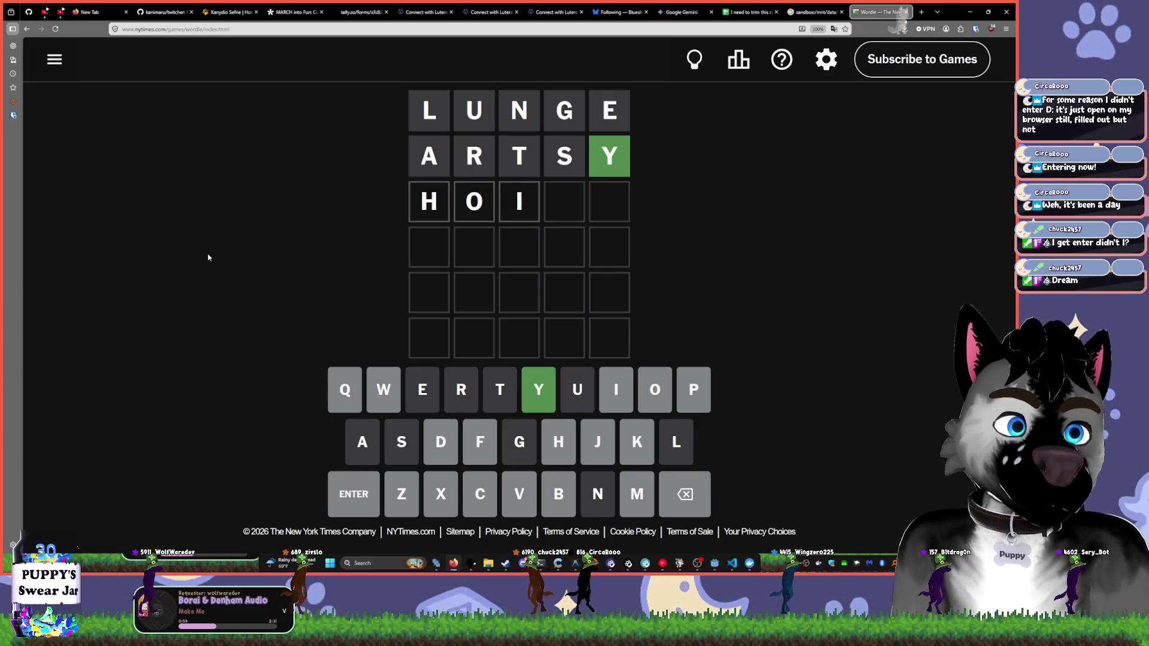
{"action": "key", "text": "BackSpace"}
{"action": "key", "text": "BackSpace"}
{"action": "key", "text": "BackSpace"}
{"action": "type", "text": "pos"}
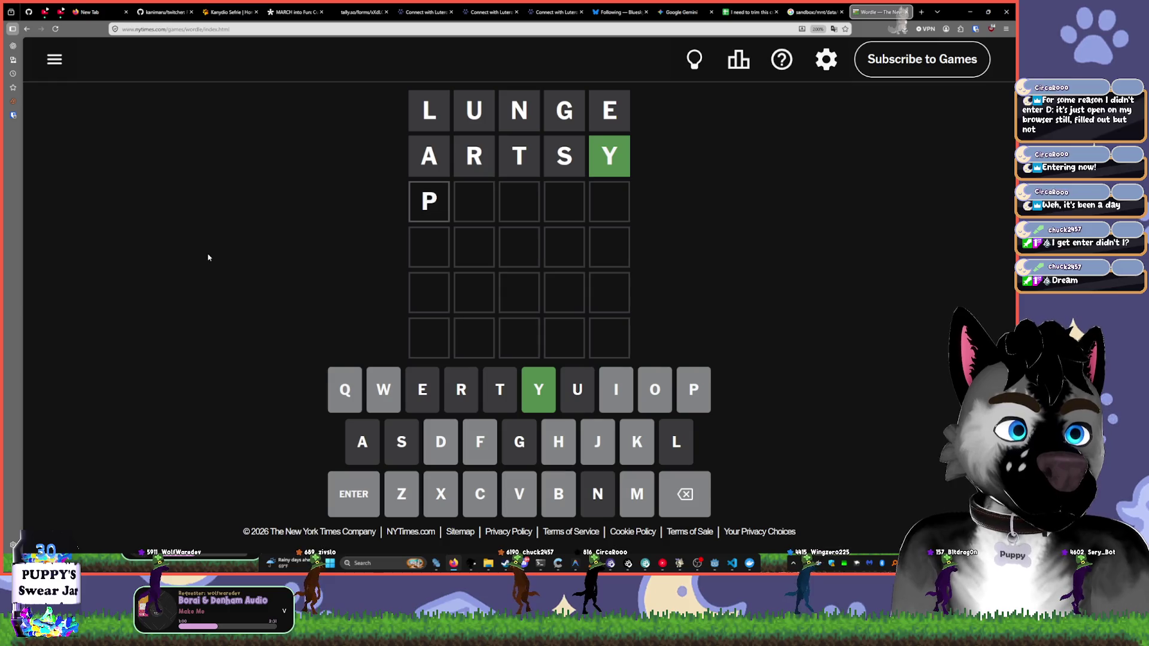
{"action": "type", "text": "ey"}
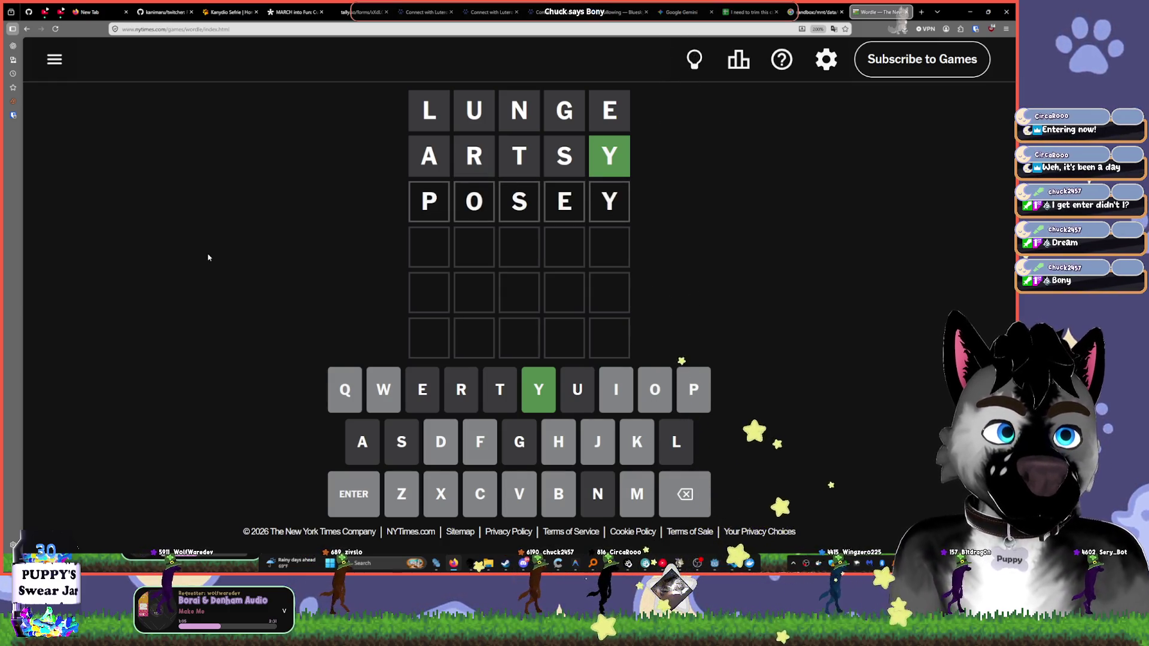
{"action": "key", "text": "Return"}
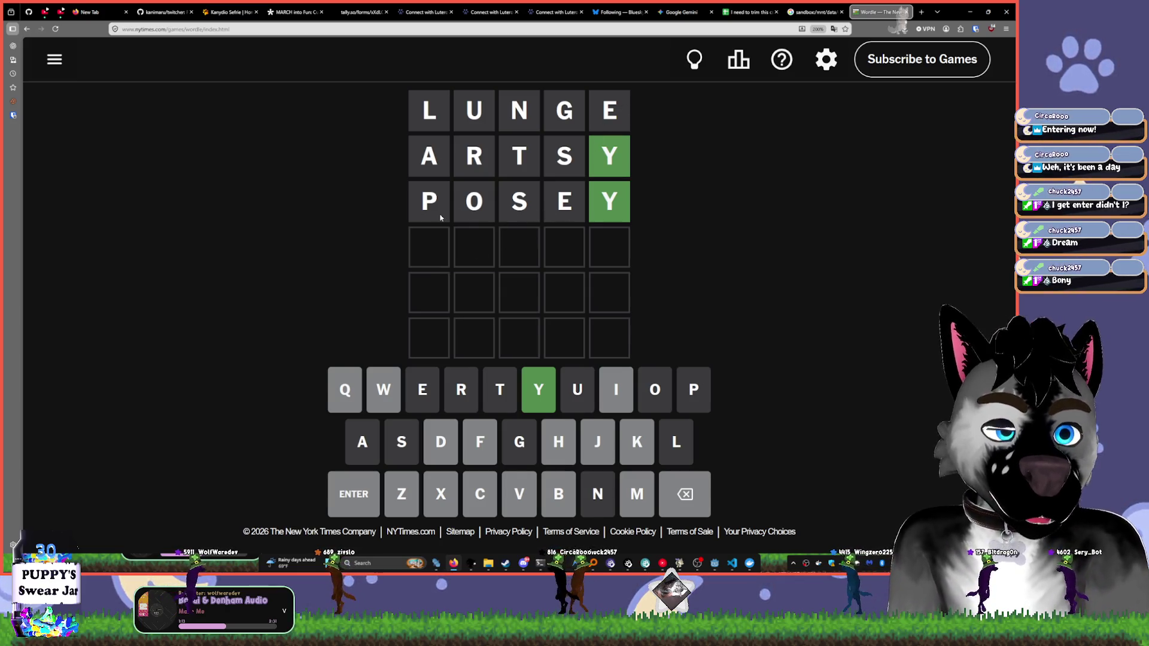
- Try FANN, DAIN and DO in the fourth row, erasing back to just D
{"action": "type", "text": "fa"}
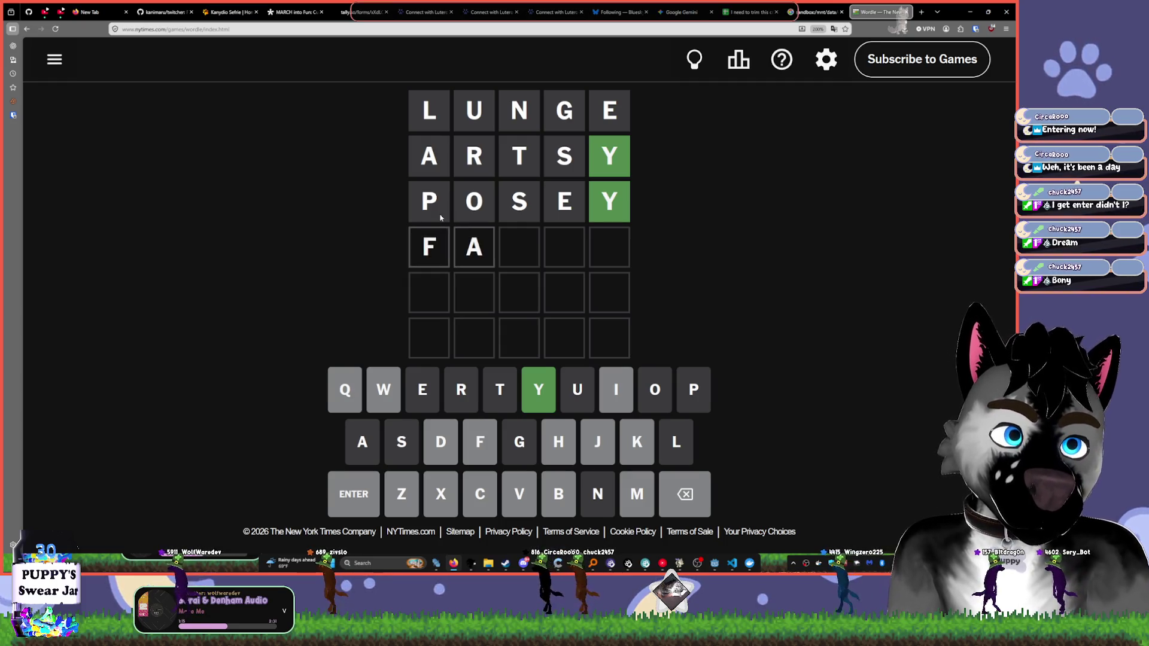
{"action": "type", "text": "nn"}
{"action": "key", "text": "BackSpace"}
{"action": "key", "text": "BackSpace"}
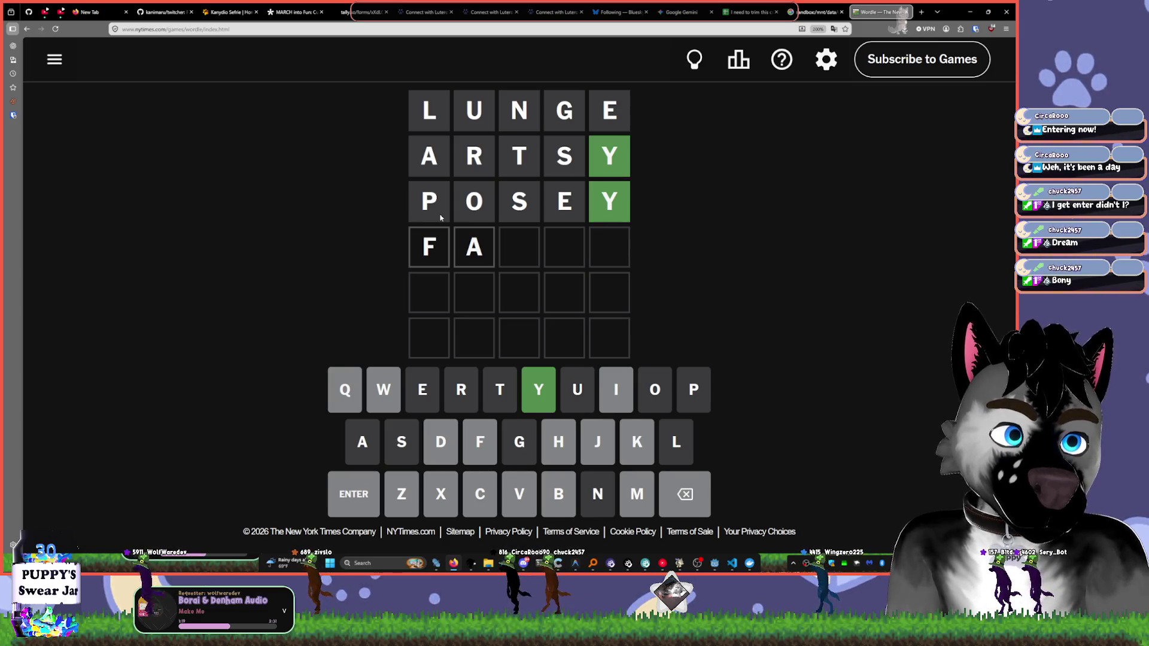
{"action": "key", "text": "BackSpace"}
{"action": "key", "text": "BackSpace"}
{"action": "type", "text": "dain"}
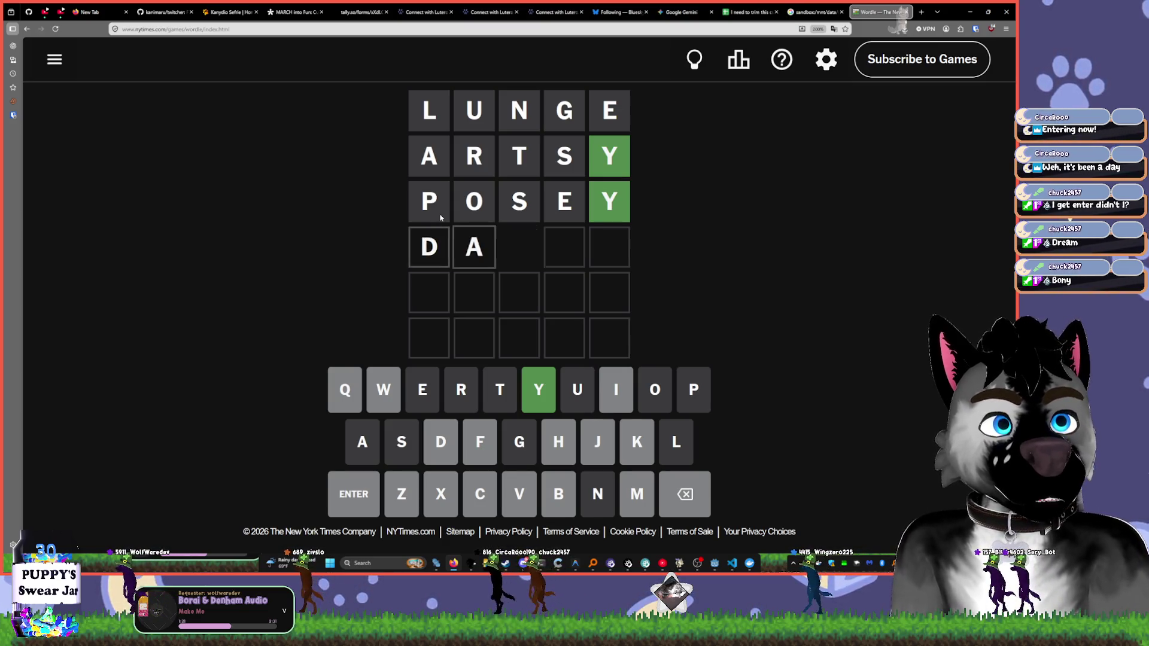
{"action": "key", "text": "BackSpace"}
{"action": "key", "text": "BackSpace"}
{"action": "key", "text": "BackSpace"}
{"action": "key", "text": "BackSpace"}
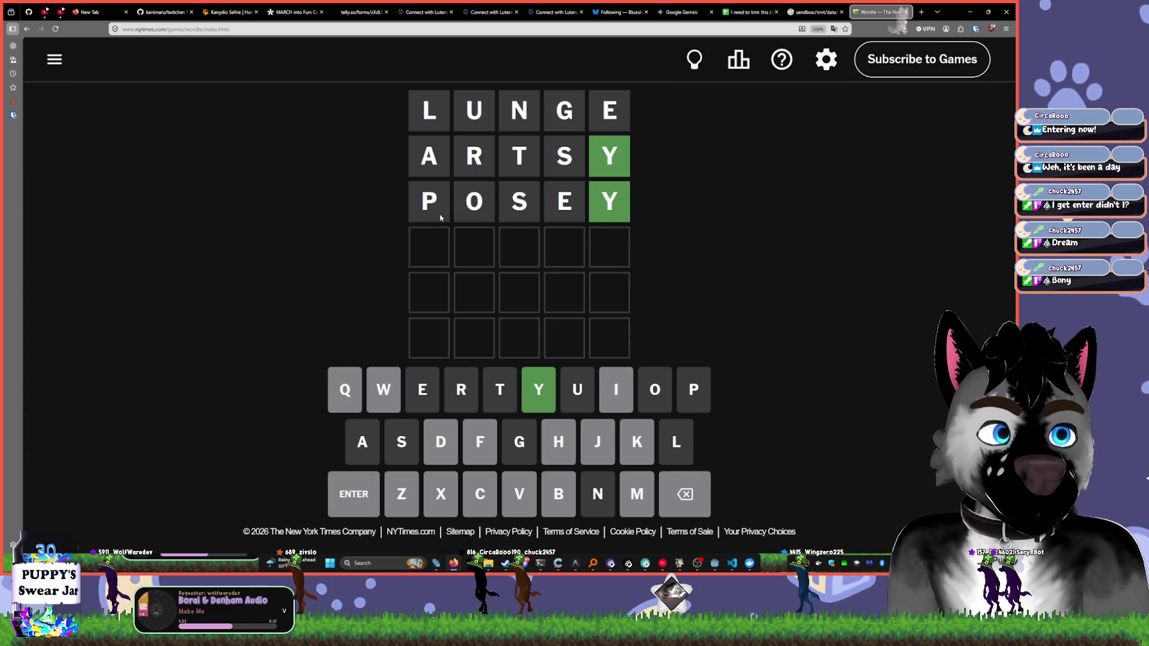
{"action": "type", "text": "do"}
{"action": "key", "text": "BackSpace"}
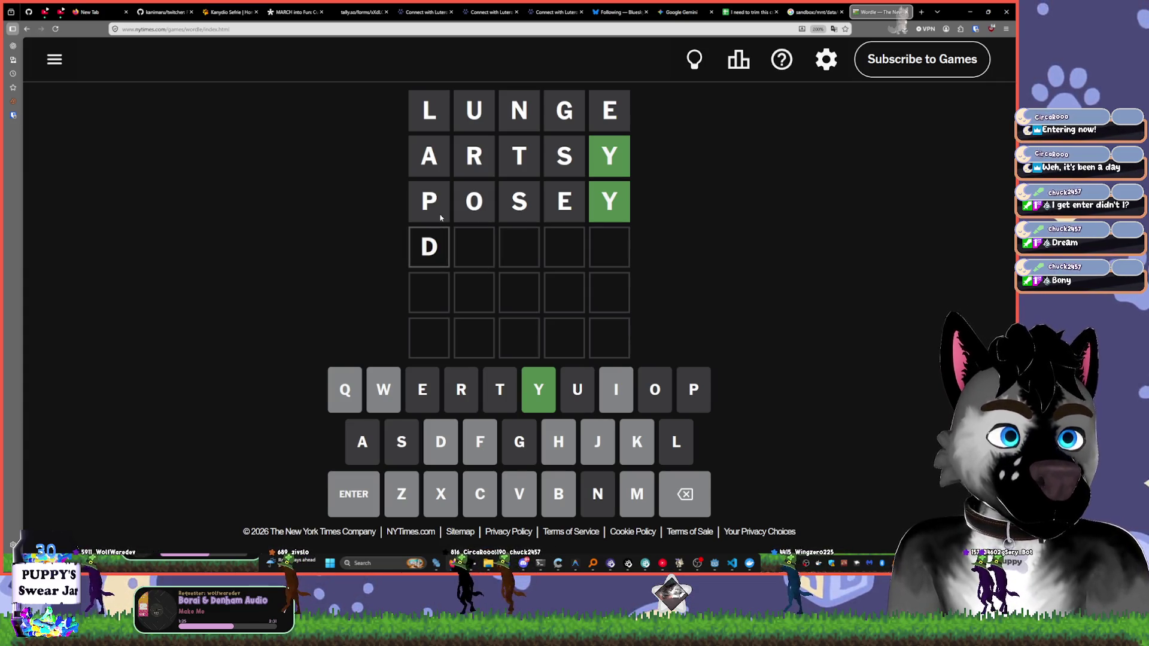
{"action": "key", "text": "BackSpace"}
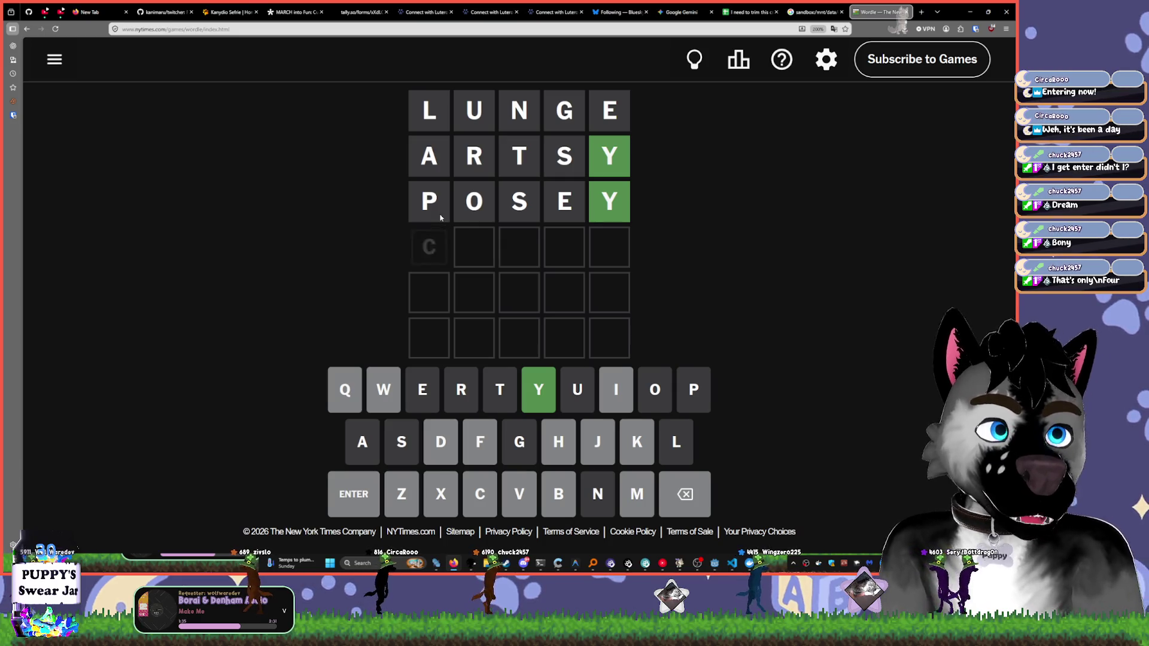
{"action": "type", "text": "c"}
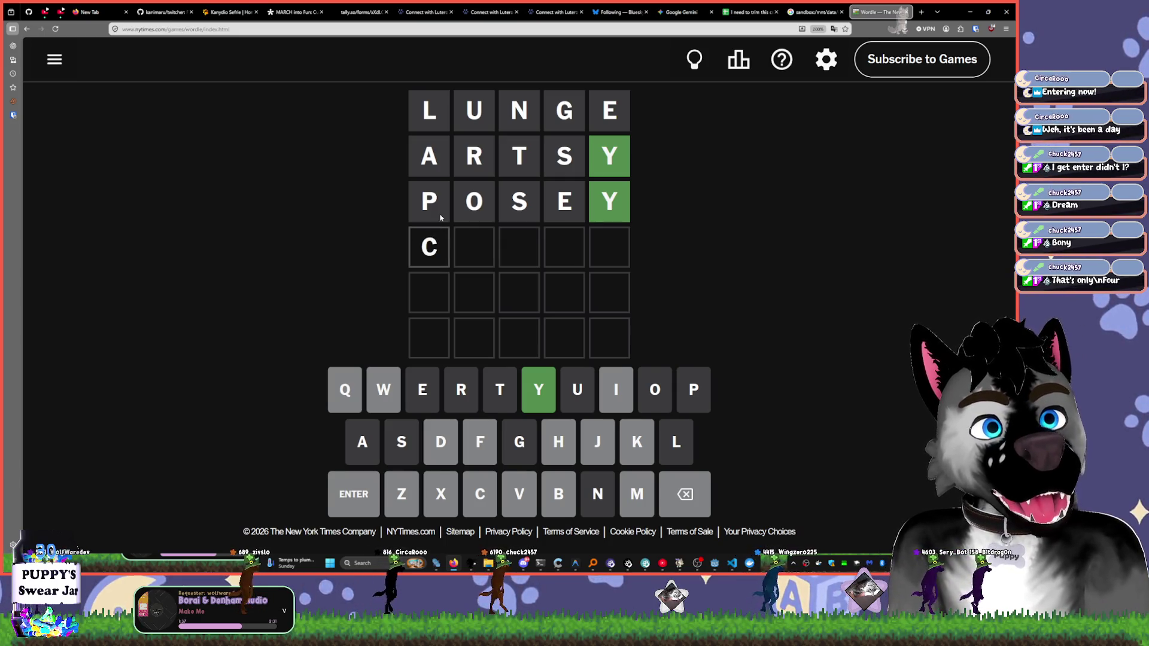
{"action": "key", "text": "BackSpace"}
{"action": "type", "text": "fu"}
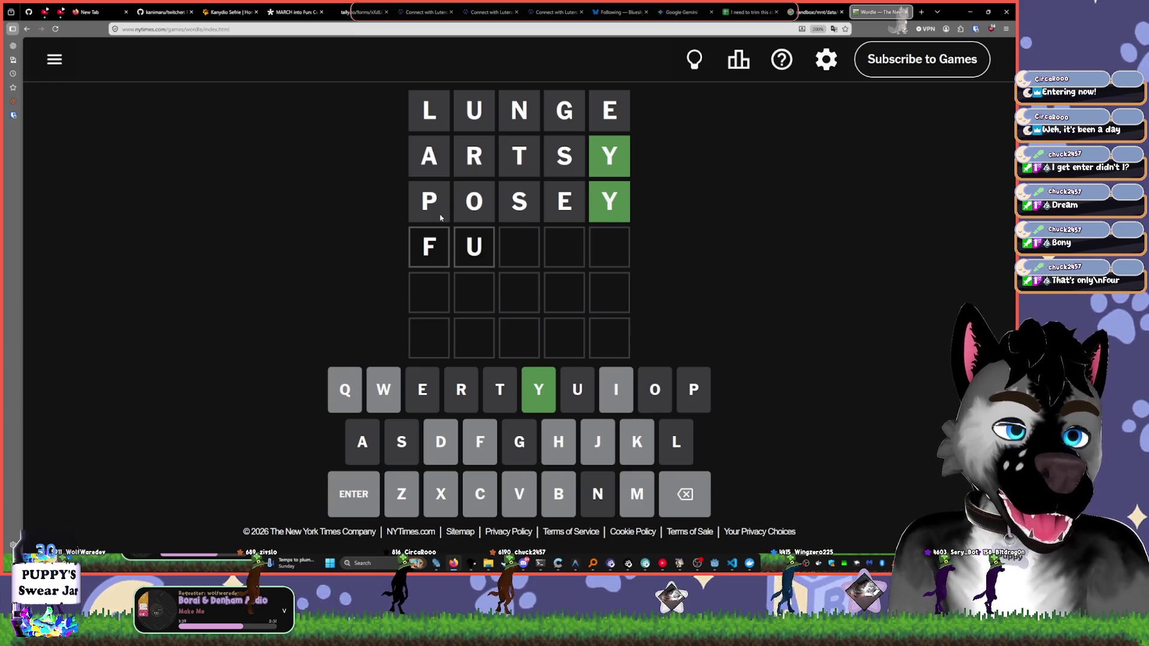
{"action": "key", "text": "BackSpace"}
{"action": "type", "text": "id"}
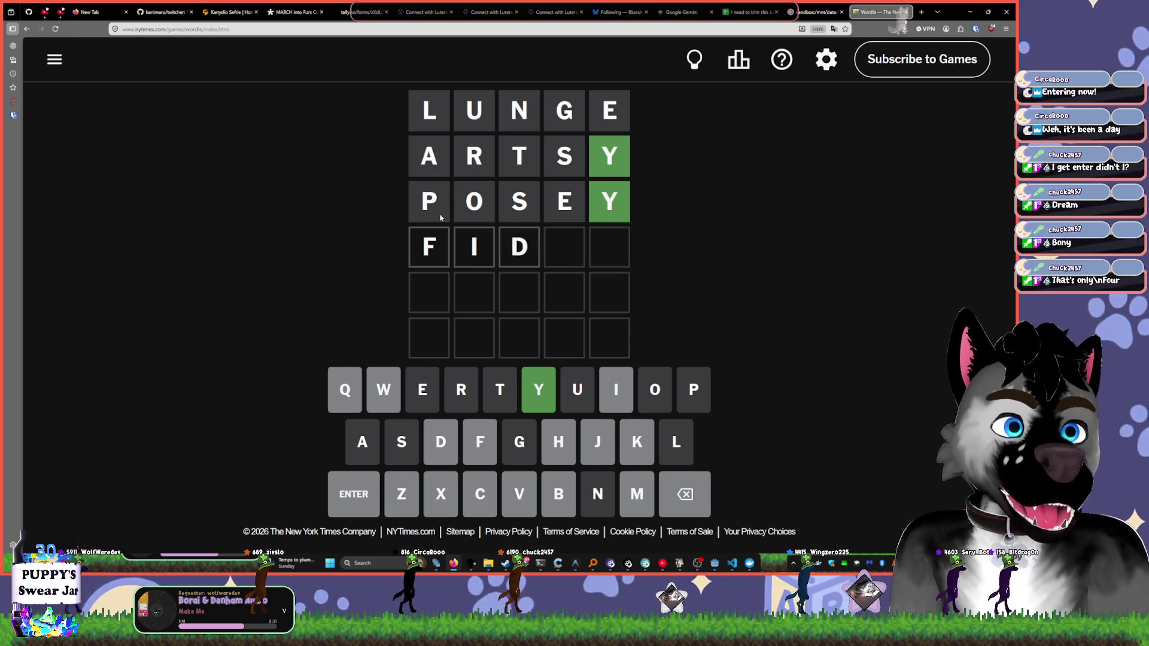
{"action": "key", "text": "BackSpace"}
{"action": "type", "text": "gh"}
{"action": "key", "text": "BackSpace"}
{"action": "key", "text": "BackSpace"}
{"action": "key", "text": "BackSpace"}
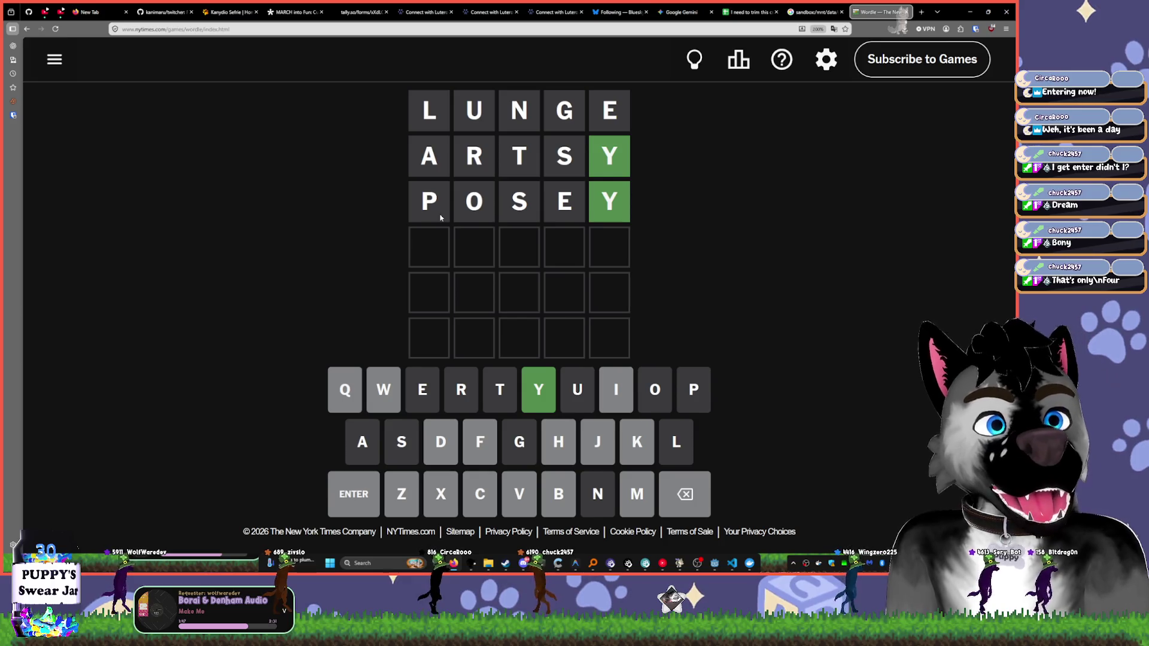
{"action": "type", "text": "migh"}
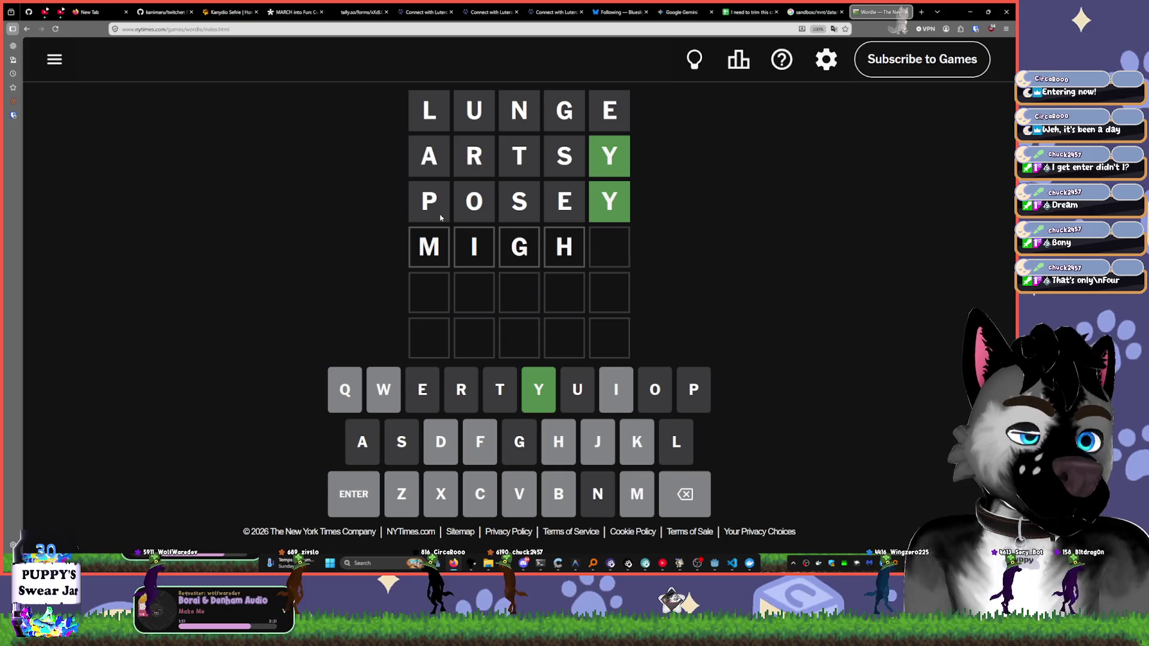
{"action": "key", "text": "BackSpace"}
{"action": "key", "text": "BackSpace"}
{"action": "key", "text": "BackSpace"}
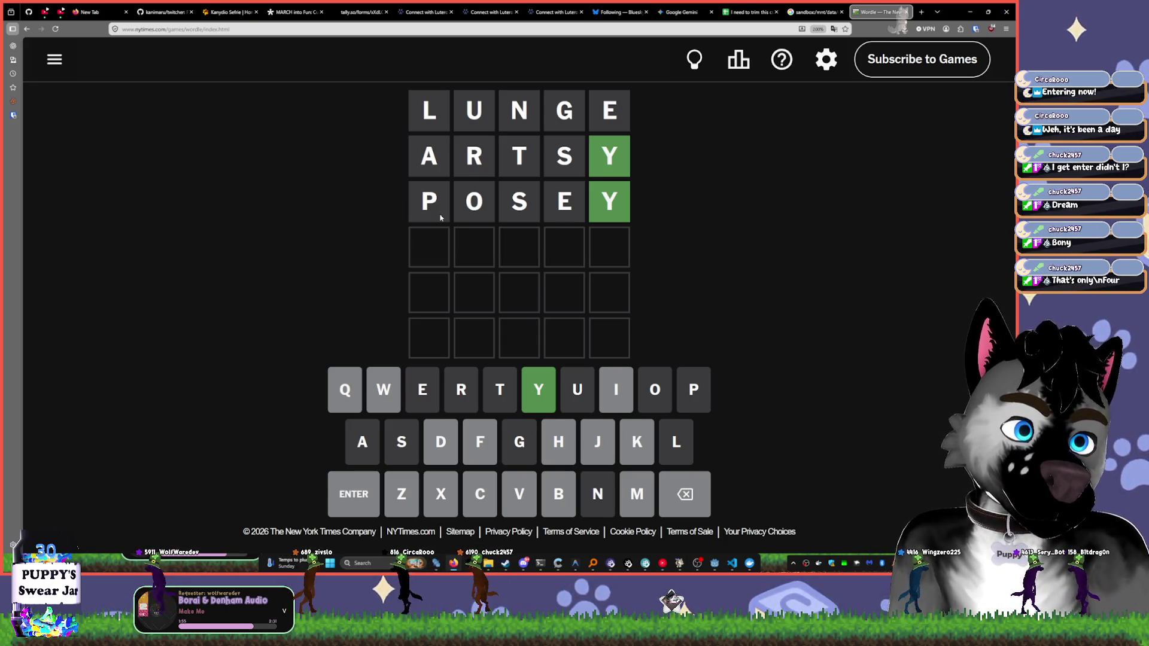
{"action": "type", "text": "fa"}
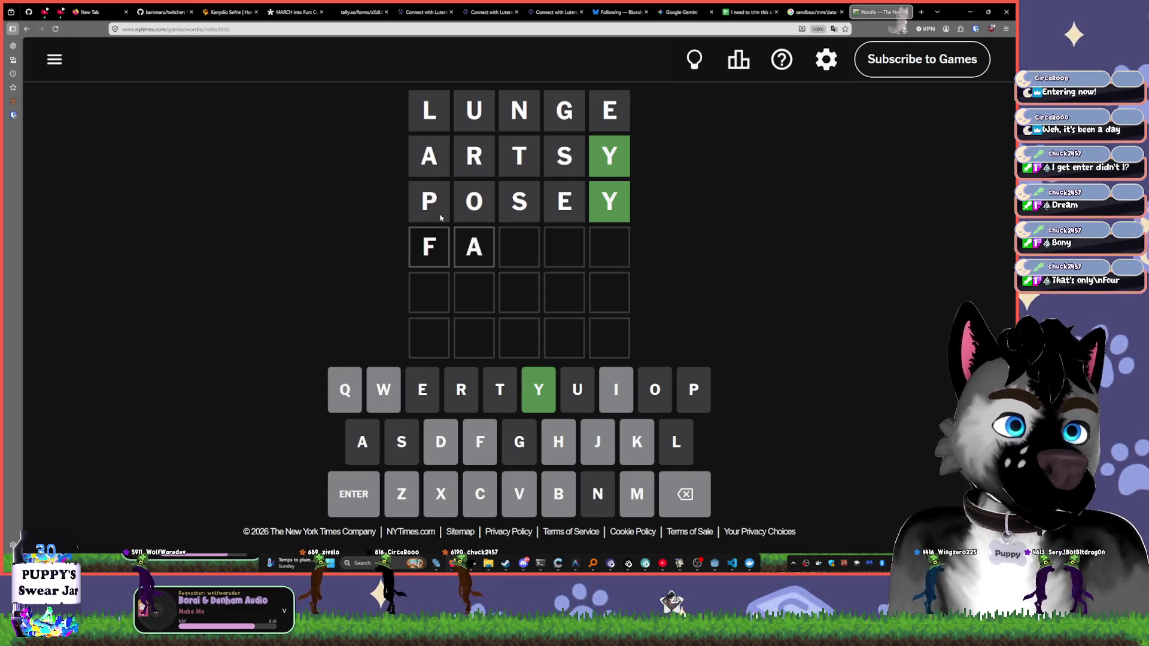
{"action": "key", "text": "BackSpace"}
{"action": "key", "text": "BackSpace"}
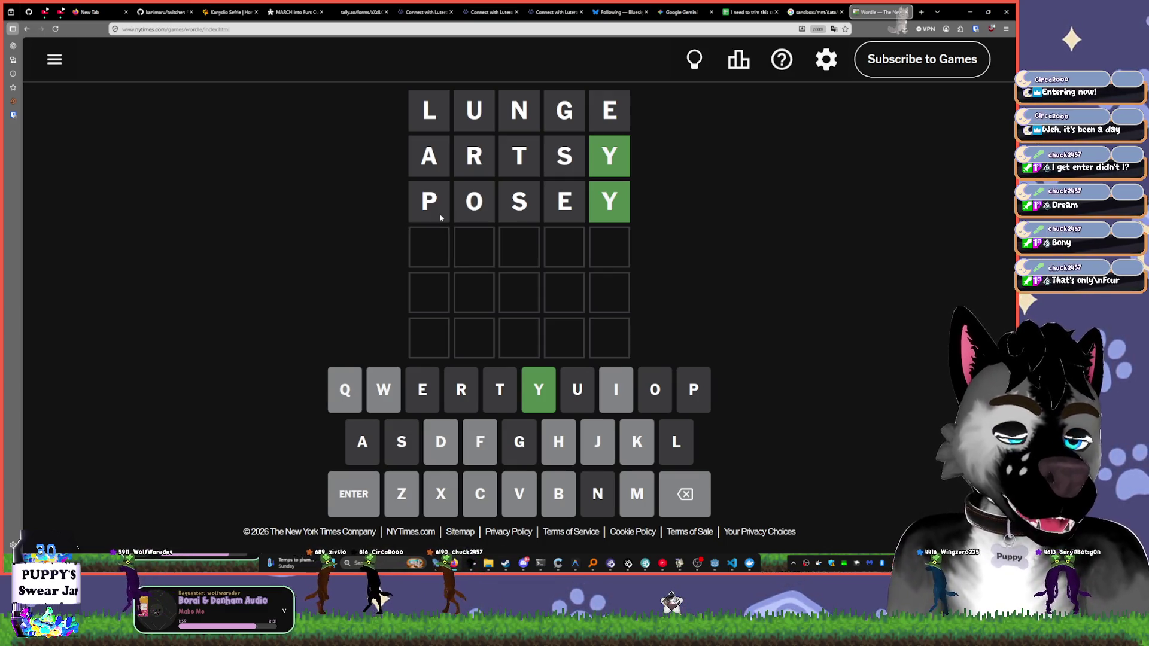
{"action": "type", "text": "all"}
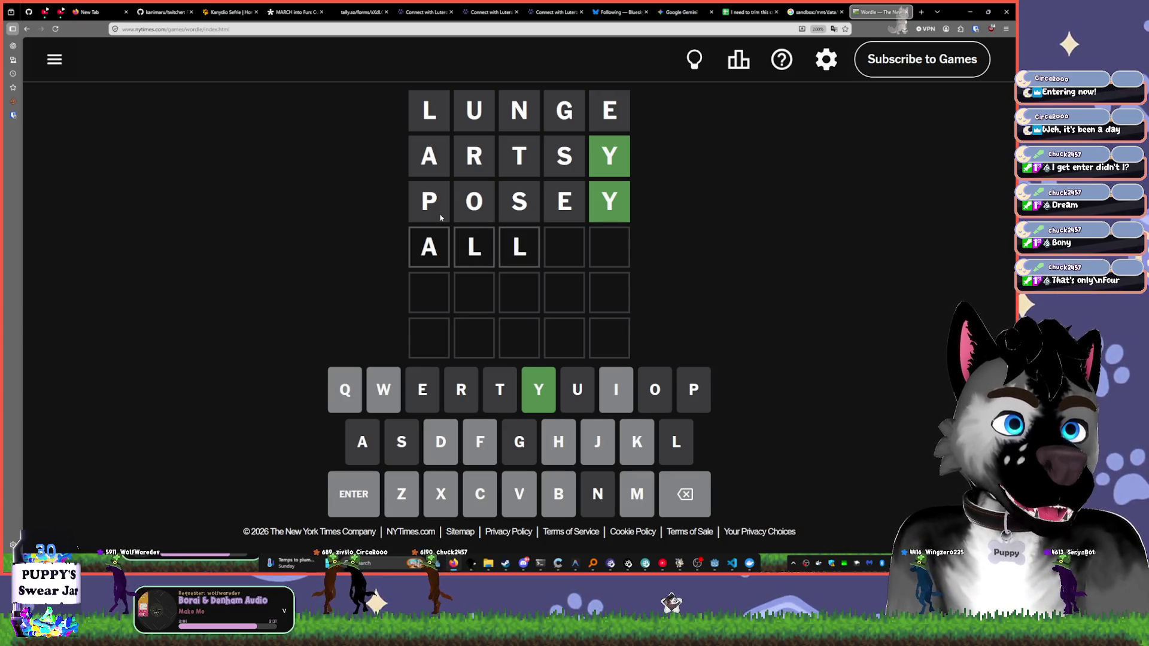
{"action": "key", "text": "BackSpace"}
{"action": "key", "text": "BackSpace"}
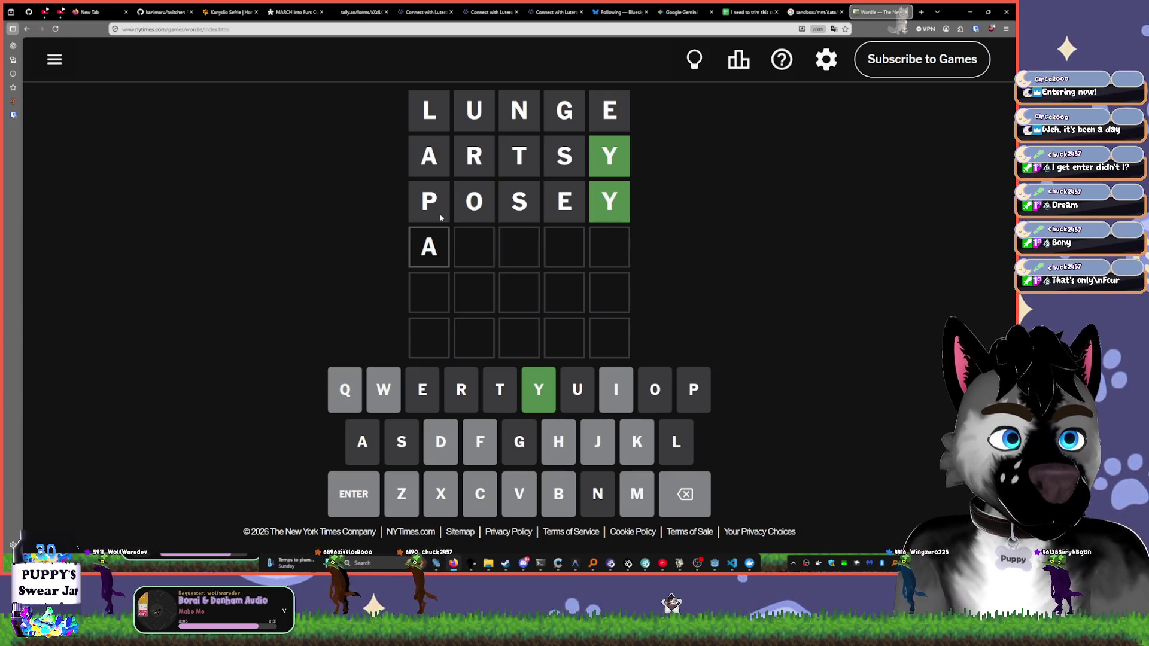
{"action": "type", "text": "c"}
{"action": "key", "text": "BackSpace"}
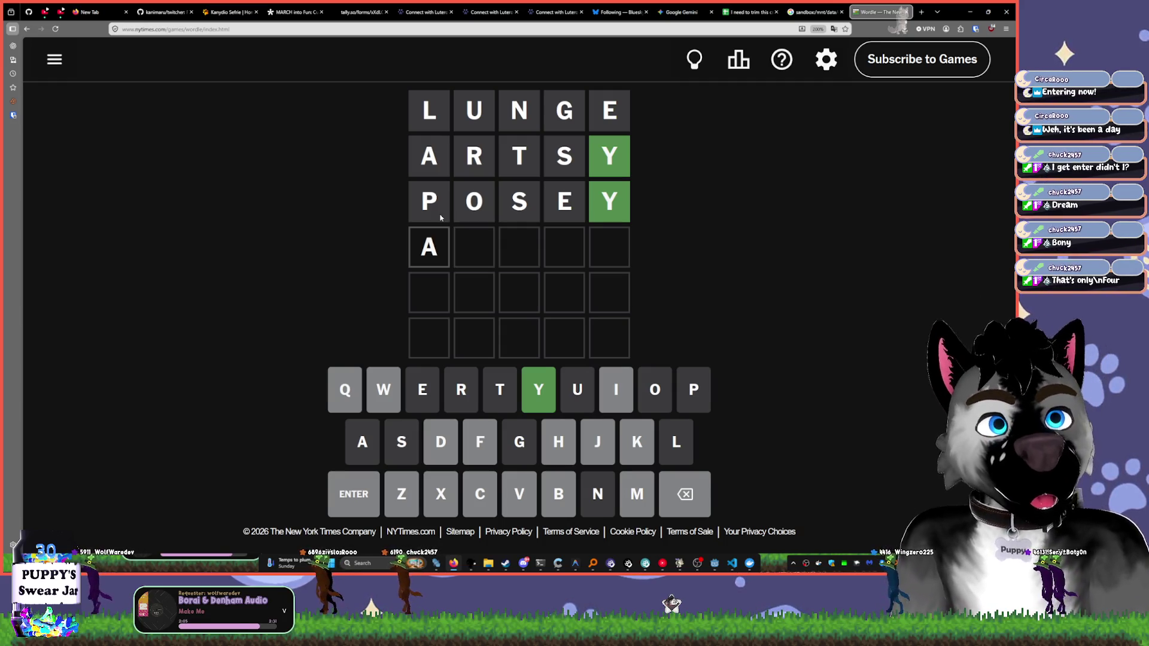
{"action": "key", "text": "BackSpace"}
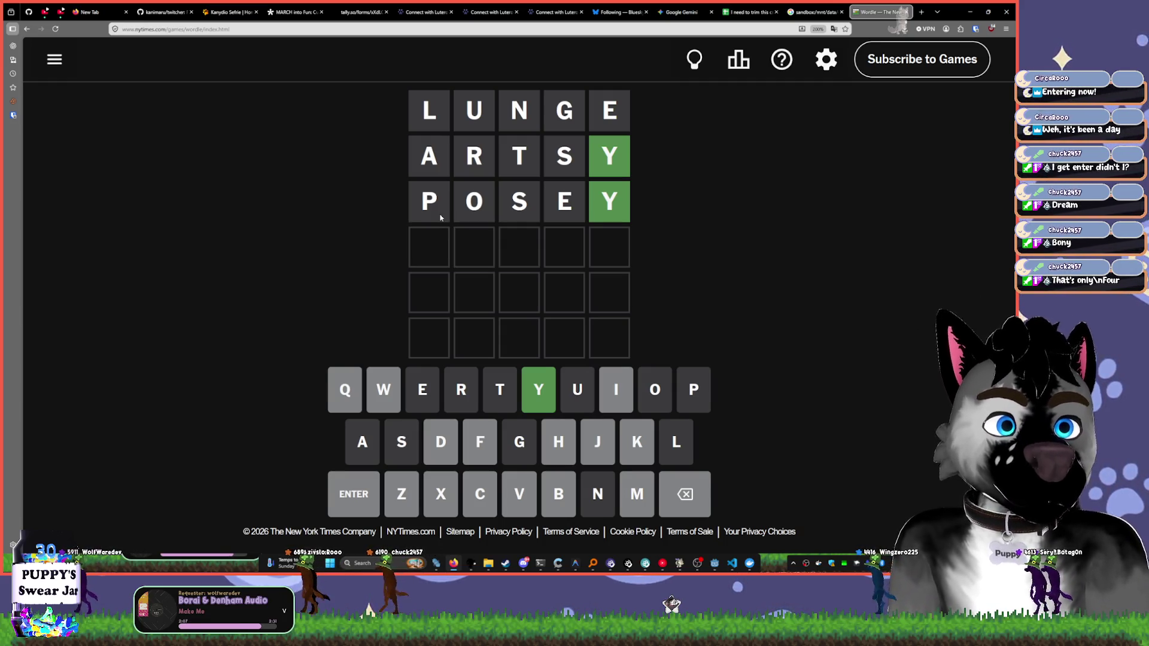
{"action": "type", "text": "mi"}
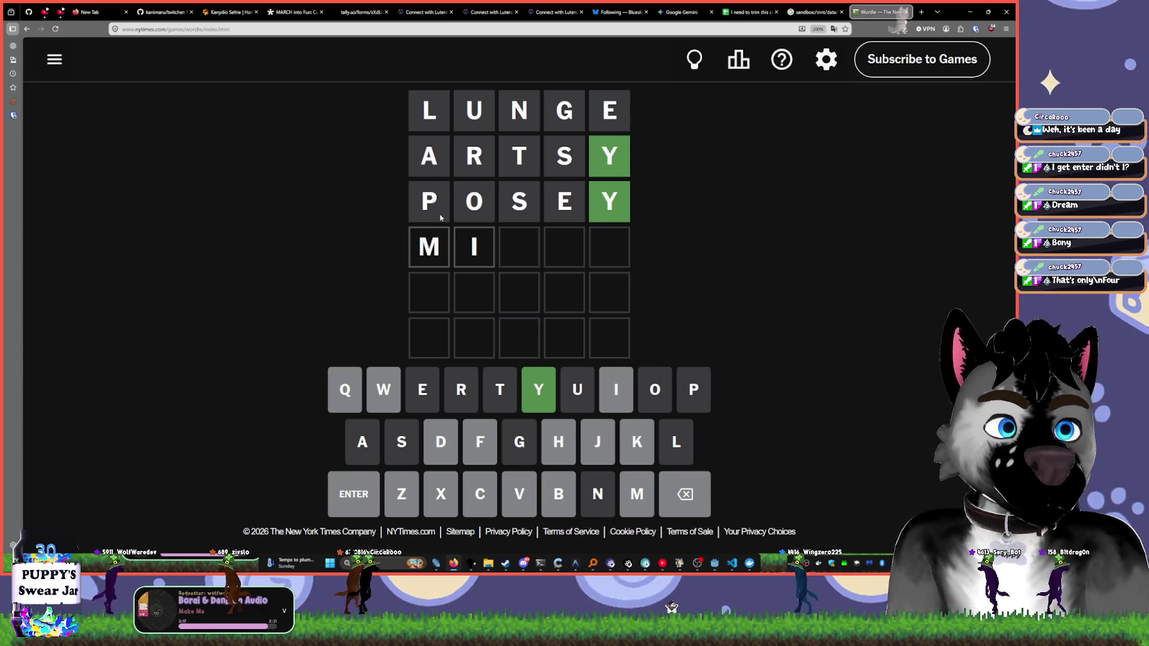
{"action": "key", "text": "BackSpace"}
{"action": "key", "text": "BackSpace"}
{"action": "type", "text": "dim"}
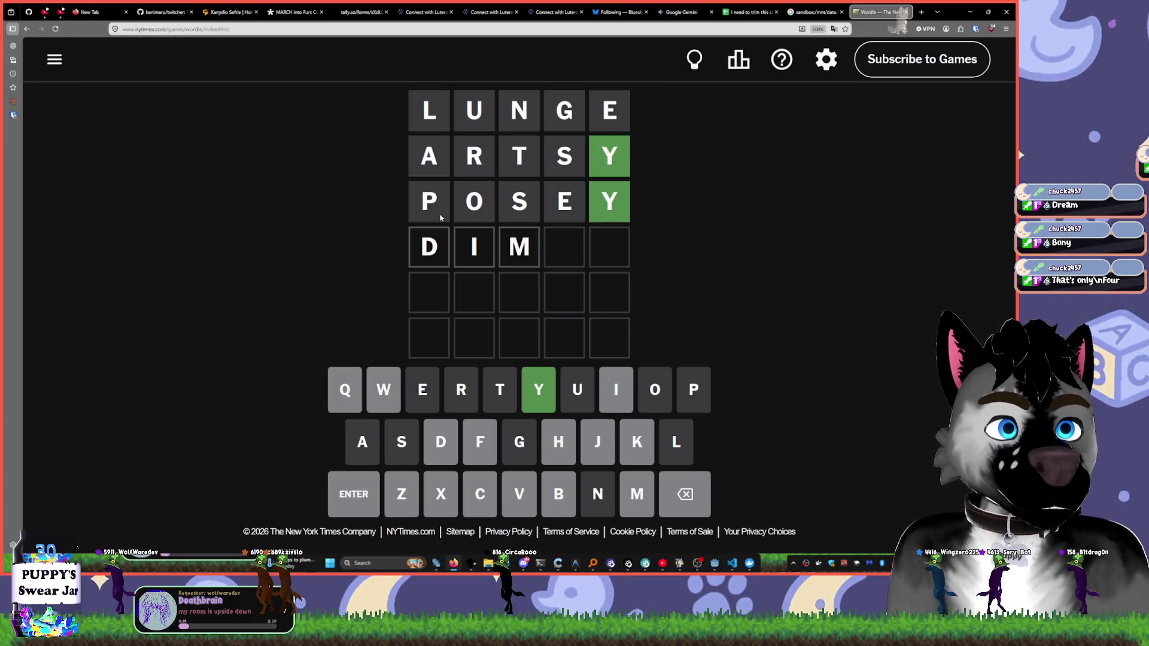
{"action": "key", "text": "BackSpace"}
{"action": "key", "text": "BackSpace"}
{"action": "key", "text": "BackSpace"}
{"action": "type", "text": "whim"}
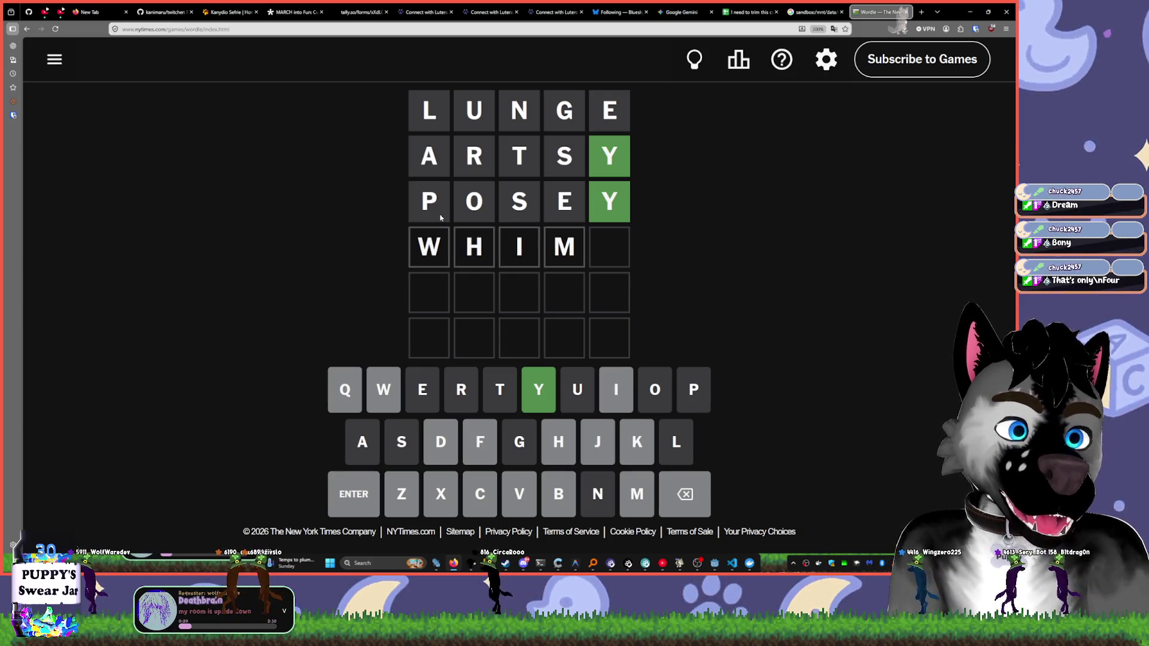
{"action": "key", "text": "BackSpace"}
{"action": "key", "text": "BackSpace"}
{"action": "type", "text": "i"}
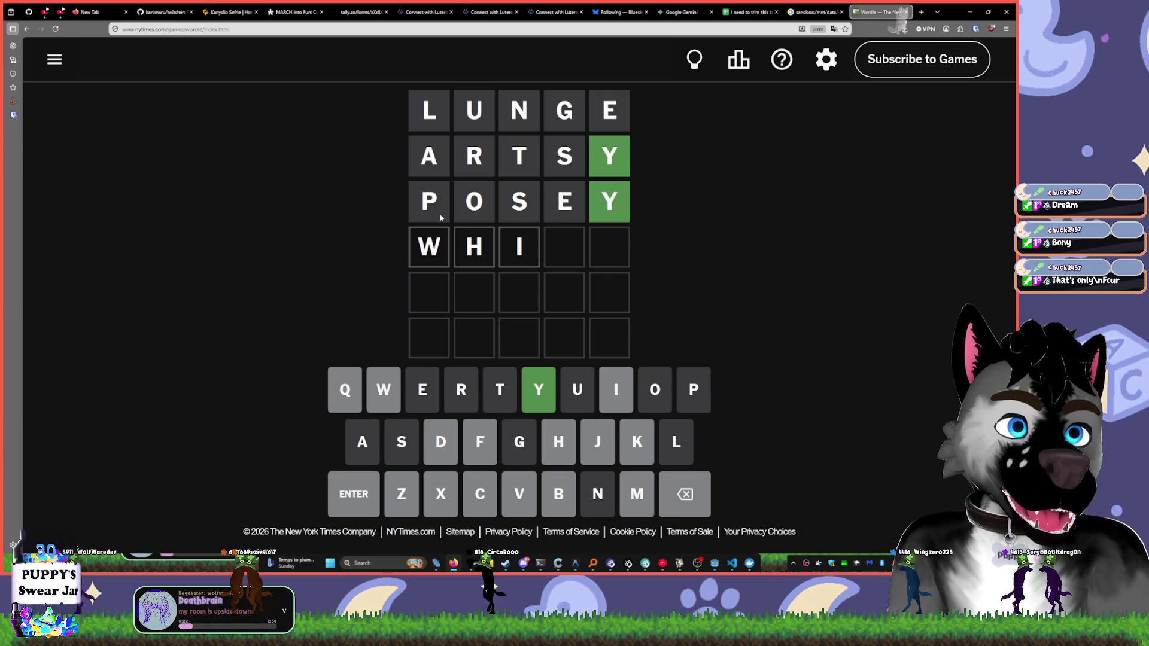
{"action": "key", "text": "BackSpace"}
{"action": "key", "text": "BackSpace"}
{"action": "key", "text": "BackSpace"}
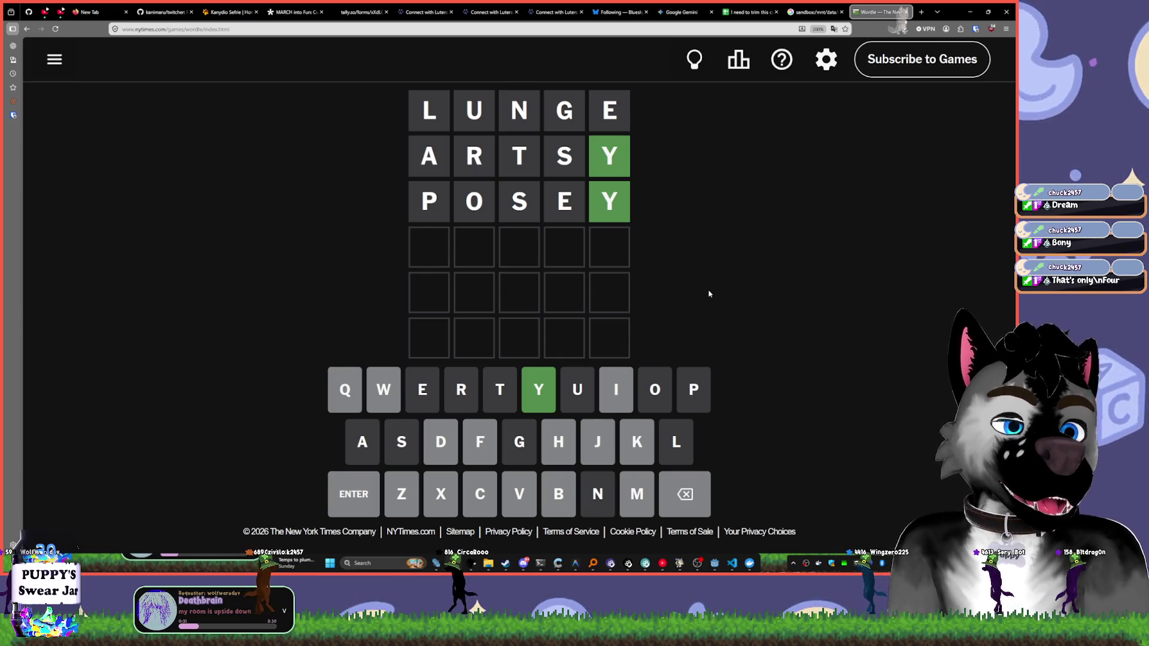
{"action": "type", "text": "maury"}
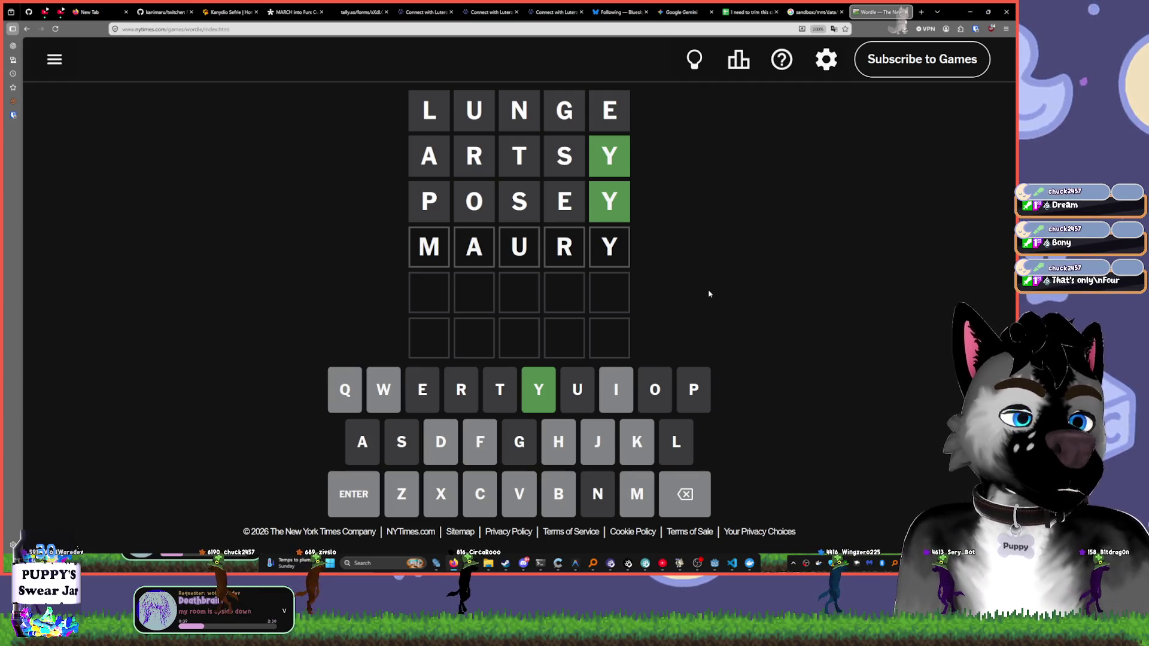
{"action": "key", "text": "BackSpace"}
{"action": "key", "text": "BackSpace"}
{"action": "key", "text": "BackSpace"}
{"action": "type", "text": "o"}
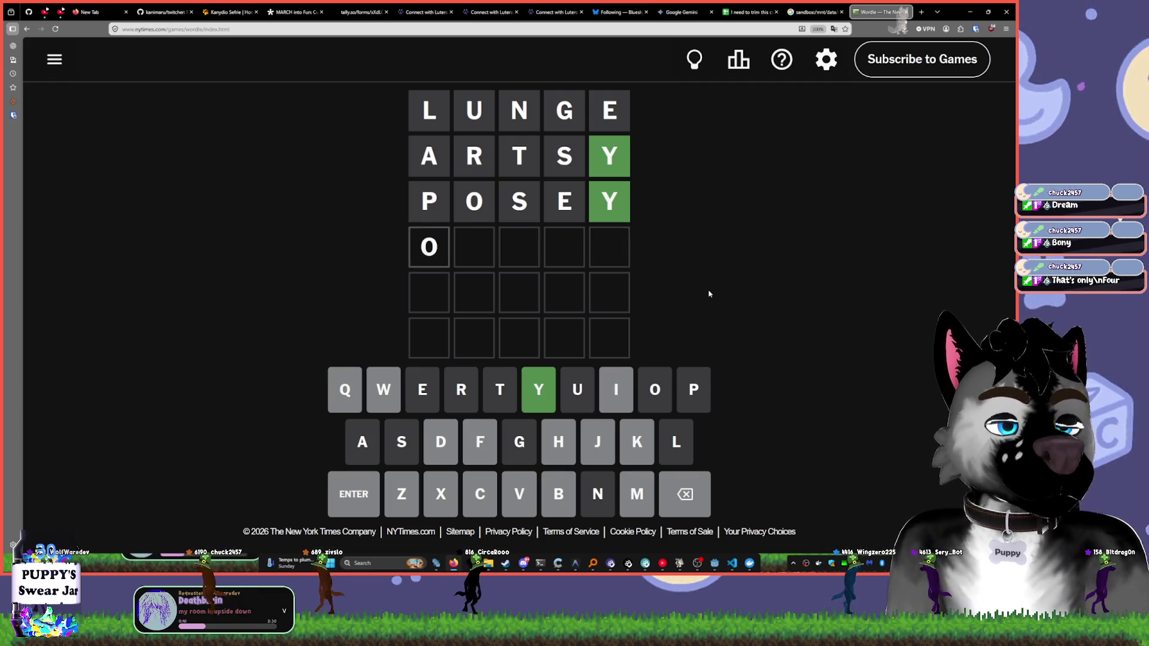
{"action": "key", "text": "BackSpace"}
{"action": "type", "text": "i"}
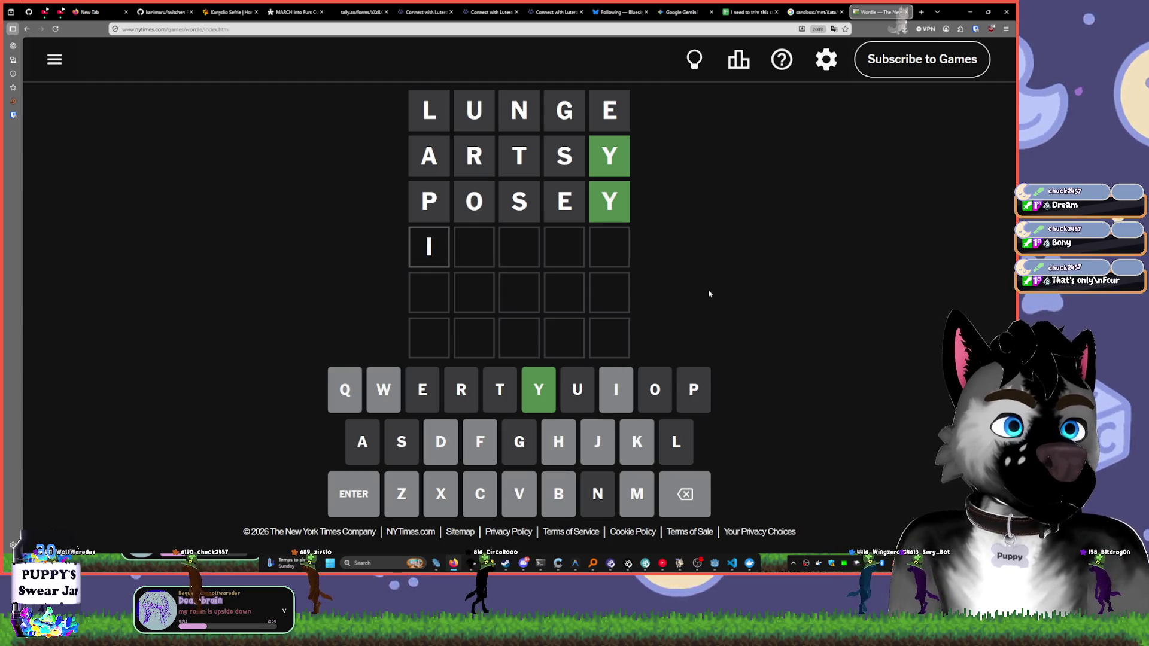
{"action": "type", "text": "sl"}
{"action": "key", "text": "BackSpace"}
{"action": "key", "text": "BackSpace"}
{"action": "key", "text": "BackSpace"}
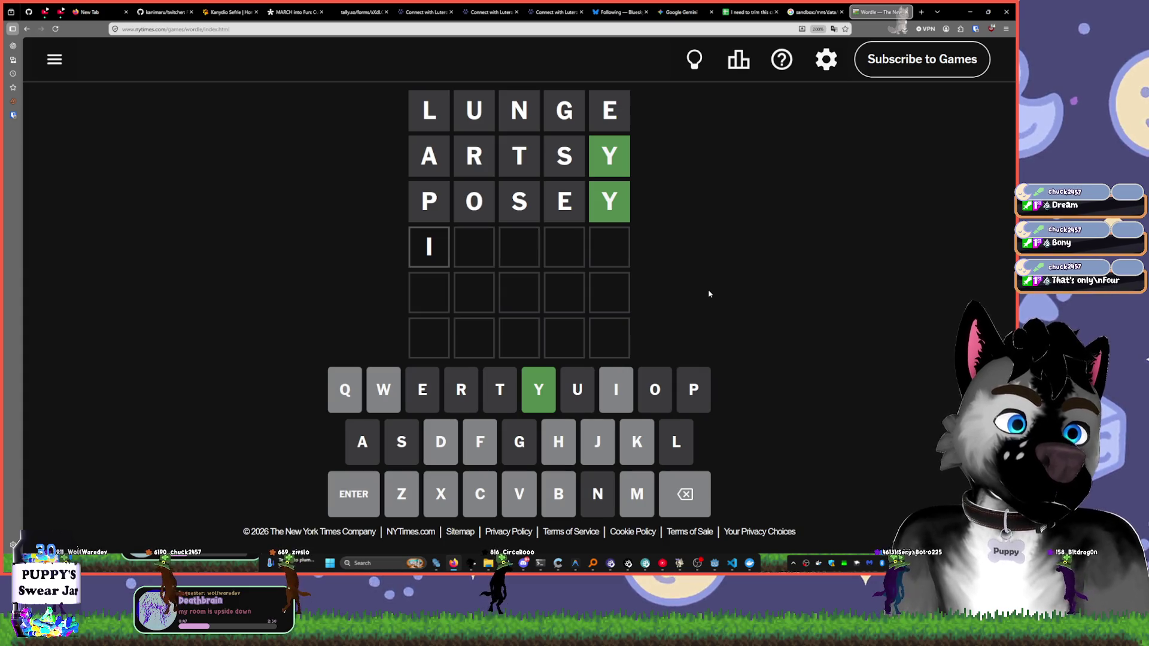
{"action": "type", "text": "mil"}
{"action": "key", "text": "BackSpace"}
{"action": "key", "text": "BackSpace"}
{"action": "type", "text": "ud"}
{"action": "key", "text": "BackSpace"}
{"action": "key", "text": "BackSpace"}
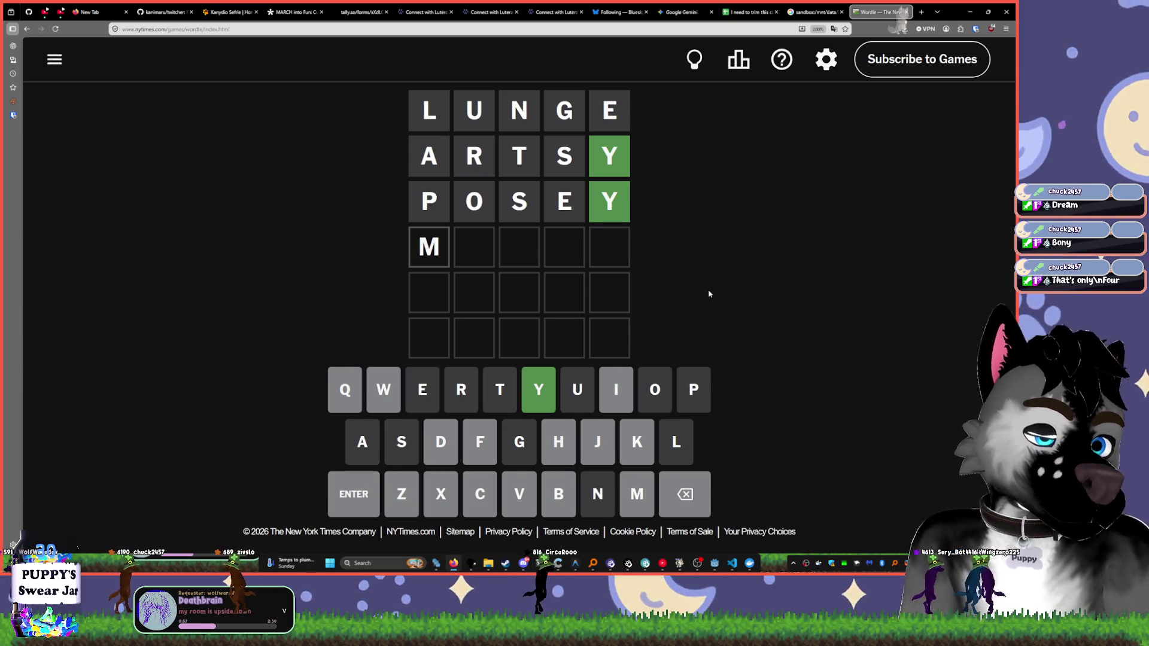
{"action": "key", "text": "BackSpace"}
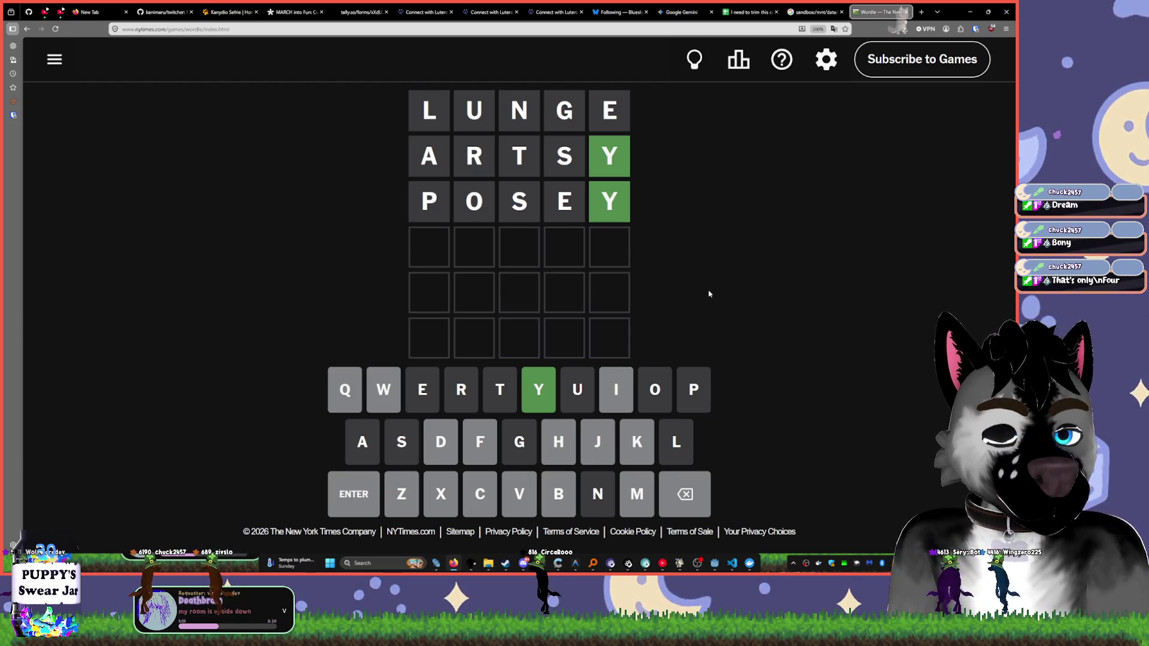
{"action": "type", "text": "kig"}
{"action": "key", "text": "BackSpace"}
{"action": "type", "text": "t"}
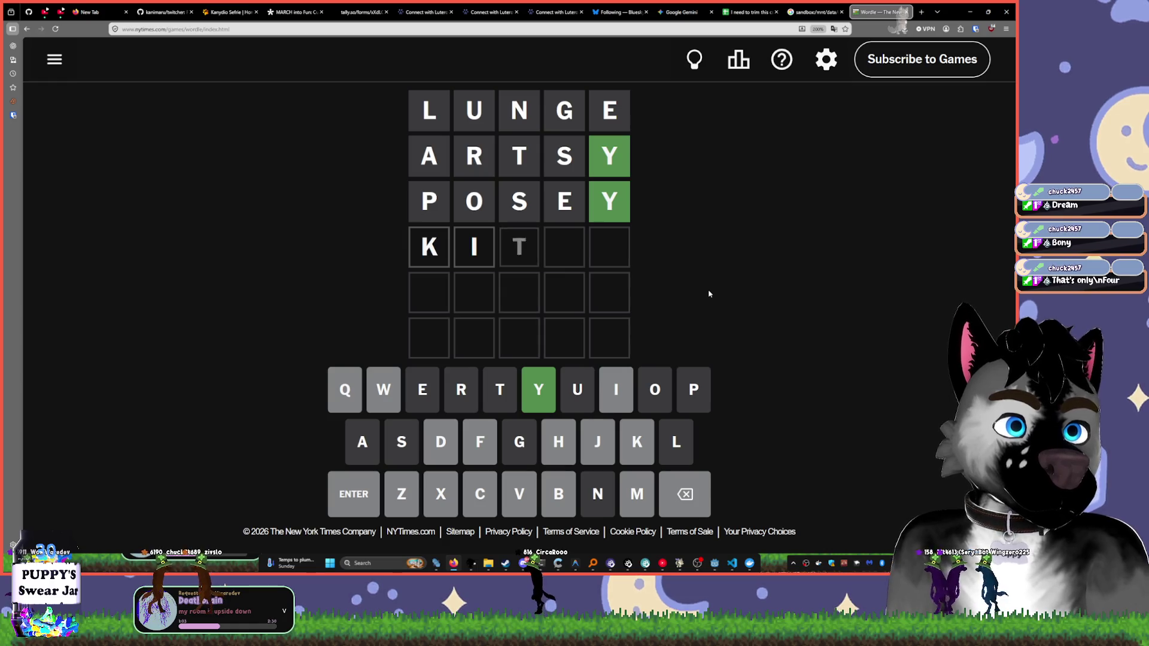
{"action": "key", "text": "BackSpace"}
{"action": "key", "text": "BackSpace"}
{"action": "key", "text": "BackSpace"}
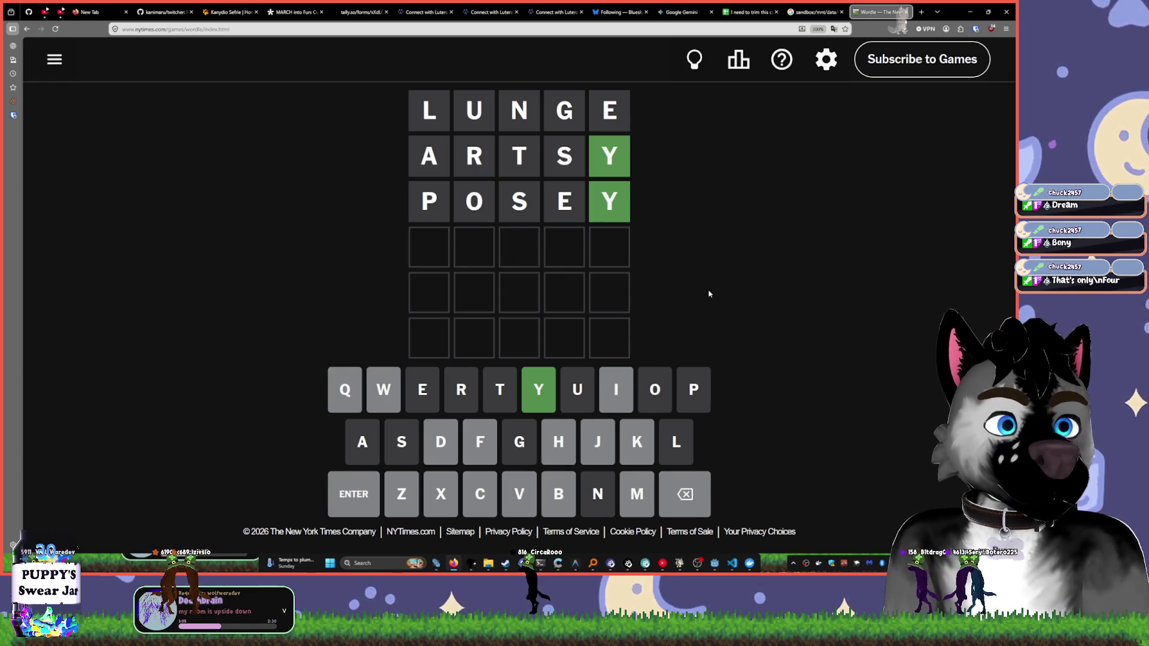
{"action": "type", "text": "d"}
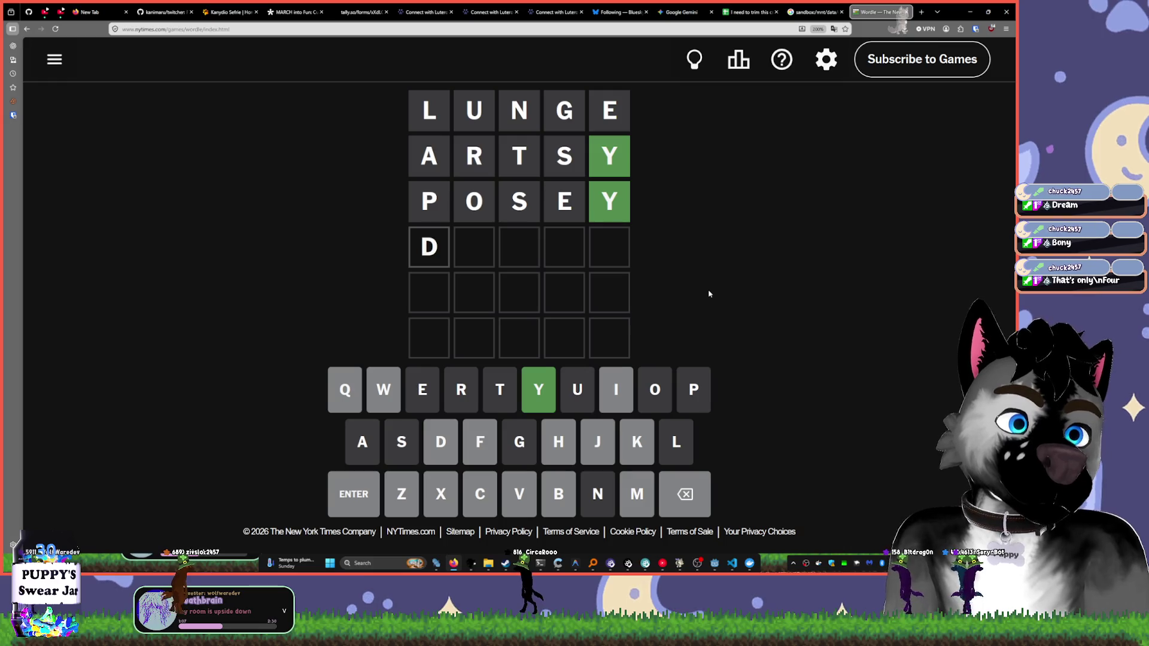
{"action": "key", "text": "ctrl+a"}
{"action": "key", "text": "BackSpace"}
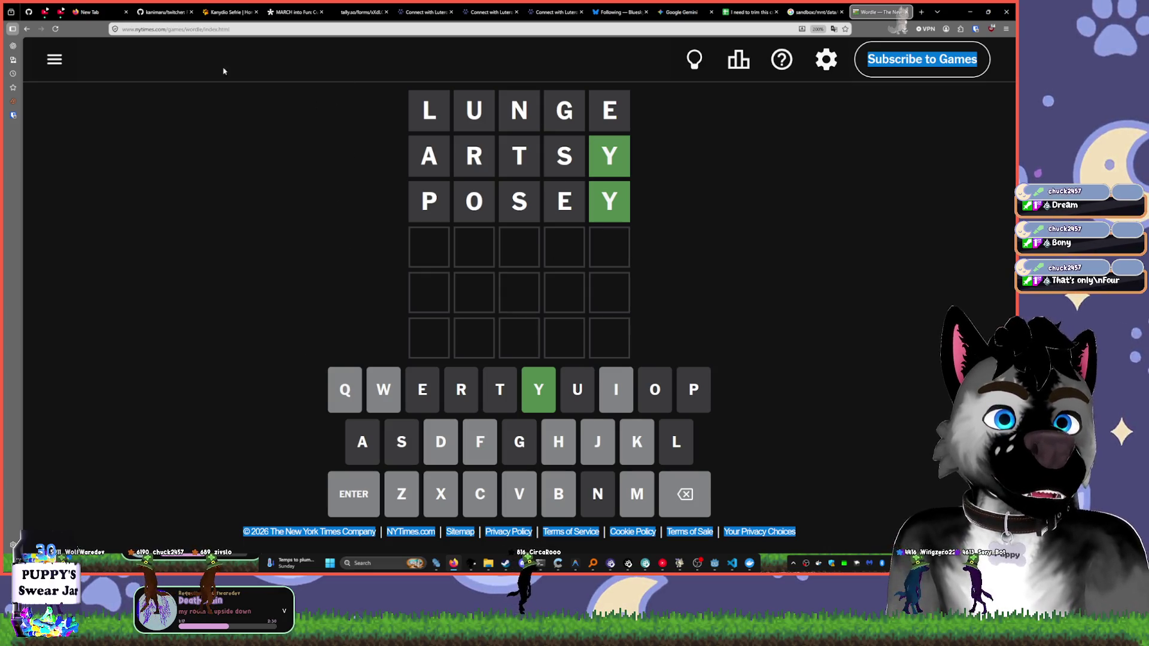
- Minimize the Wordle browser window so the Godot editor shows
{"action": "left_click", "coordinate": [970, 12]}
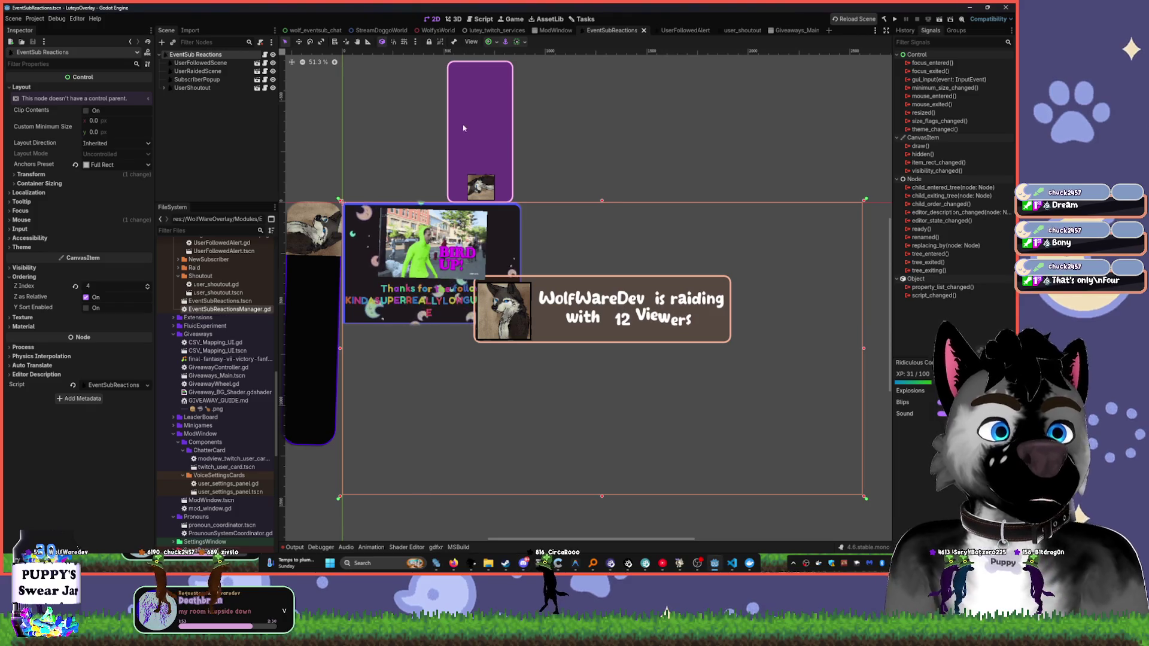
- Step through the Twitch services, user_shoutout and wolf_eventsub_chat scene tabs to StreamDoggoWorld
{"action": "scroll", "coordinate": [419, 179], "scroll_direction": "right", "scroll_amount": 3}
{"action": "left_click", "coordinate": [494, 30]}
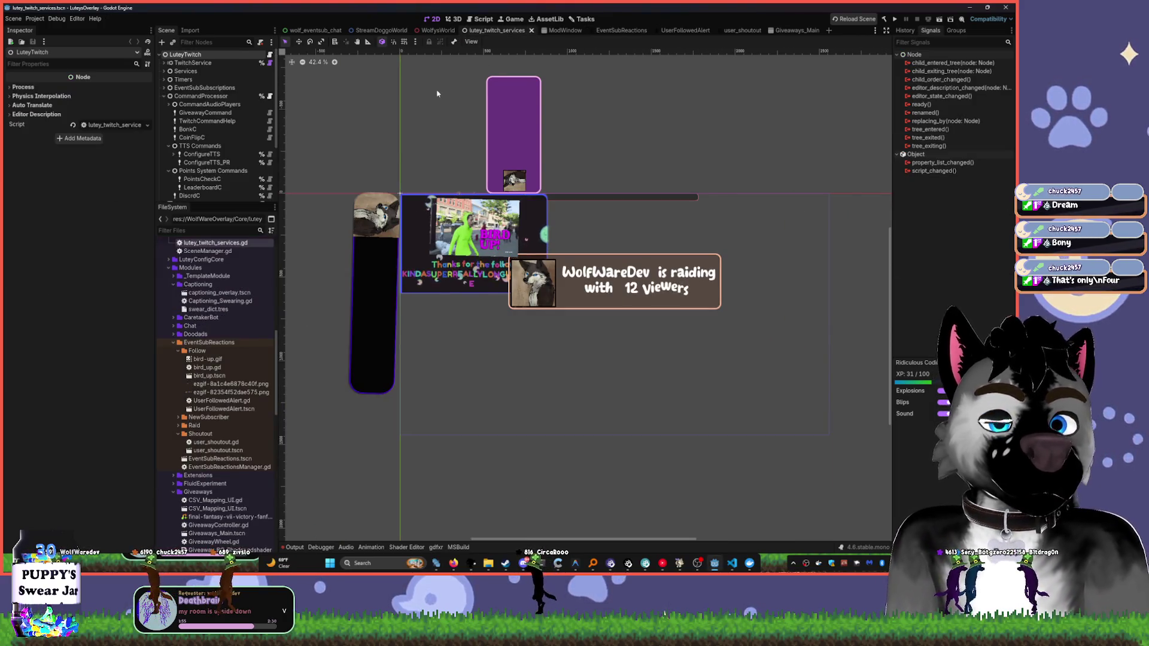
{"action": "left_click", "coordinate": [734, 34]}
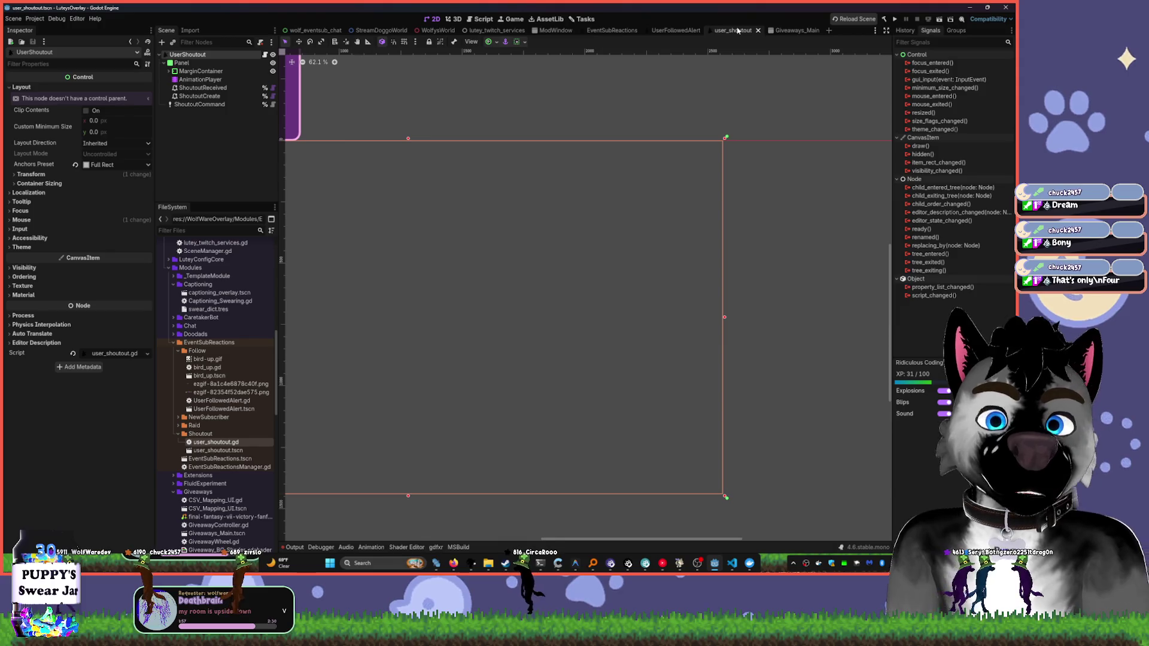
{"action": "left_click", "coordinate": [332, 31]}
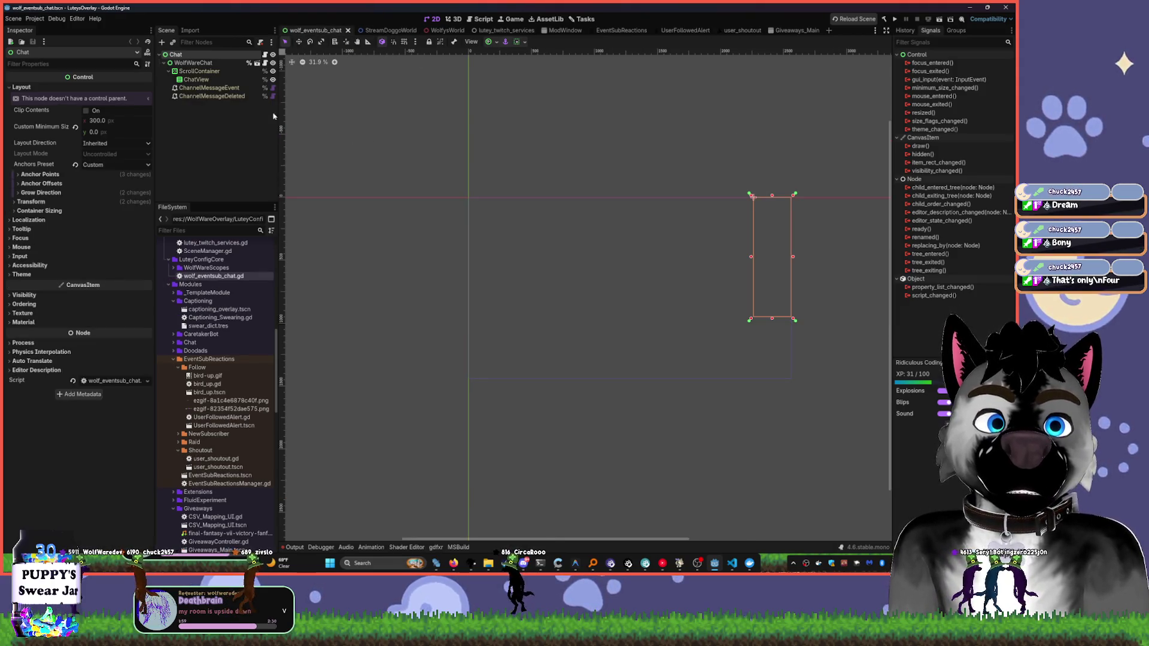
{"action": "scroll", "coordinate": [538, 210], "scroll_direction": "right", "scroll_amount": 10}
{"action": "scroll", "coordinate": [510, 239], "scroll_direction": "left", "scroll_amount": 5}
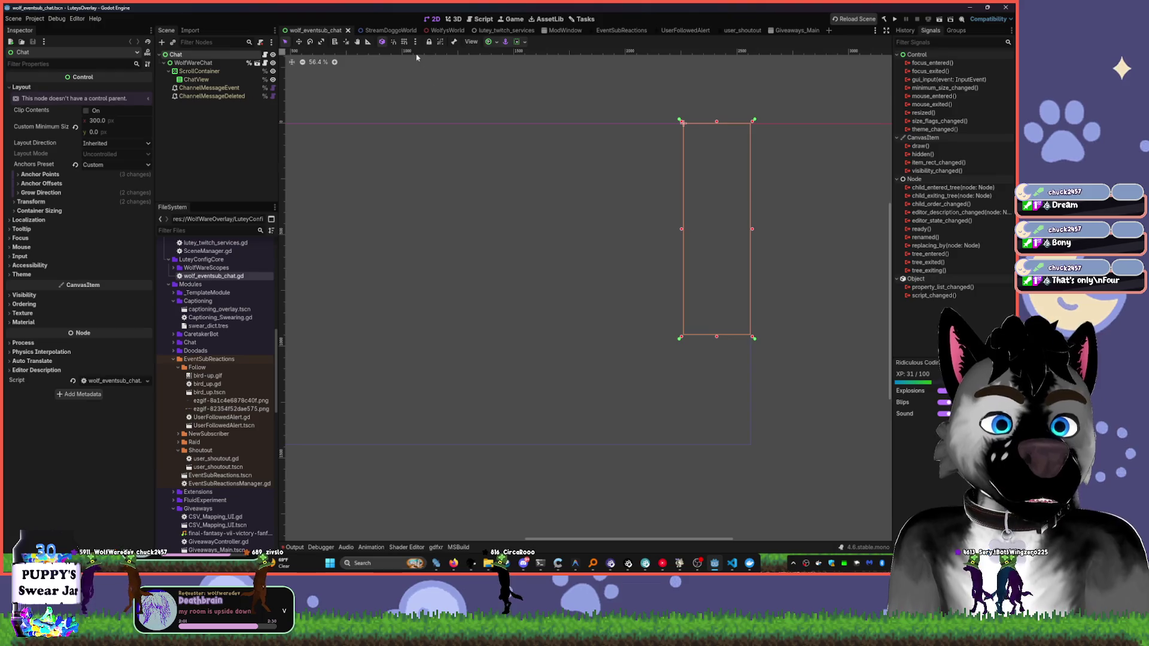
{"action": "left_click", "coordinate": [389, 32]}
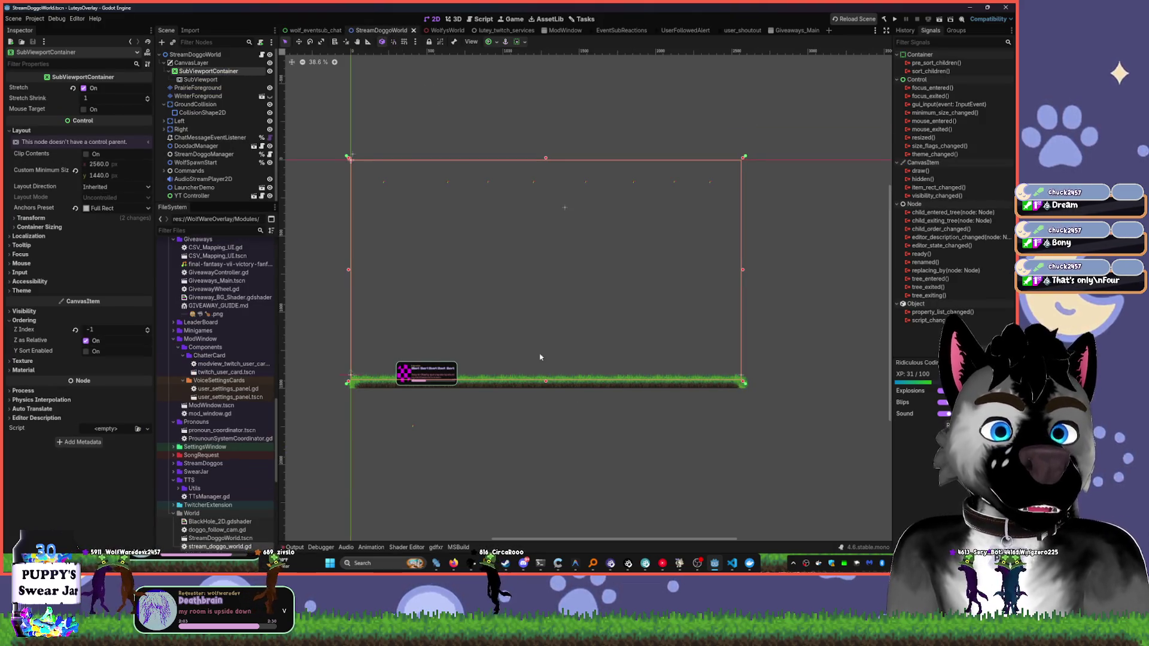
- Collapse the CanvasLayer branch and select the YT Controller song card
{"action": "scroll", "coordinate": [540, 357], "scroll_direction": "up", "scroll_amount": 3}
{"action": "left_click", "coordinate": [164, 63]}
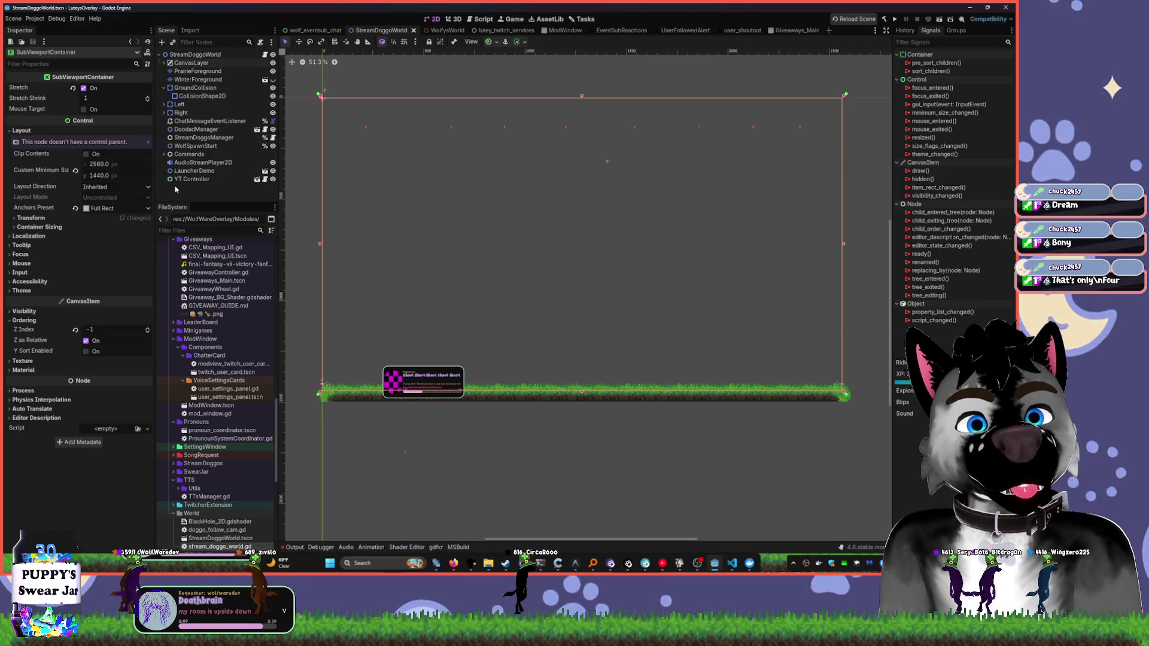
{"action": "scroll", "coordinate": [409, 478], "scroll_direction": "up", "scroll_amount": 5}
{"action": "left_click", "coordinate": [337, 214]}
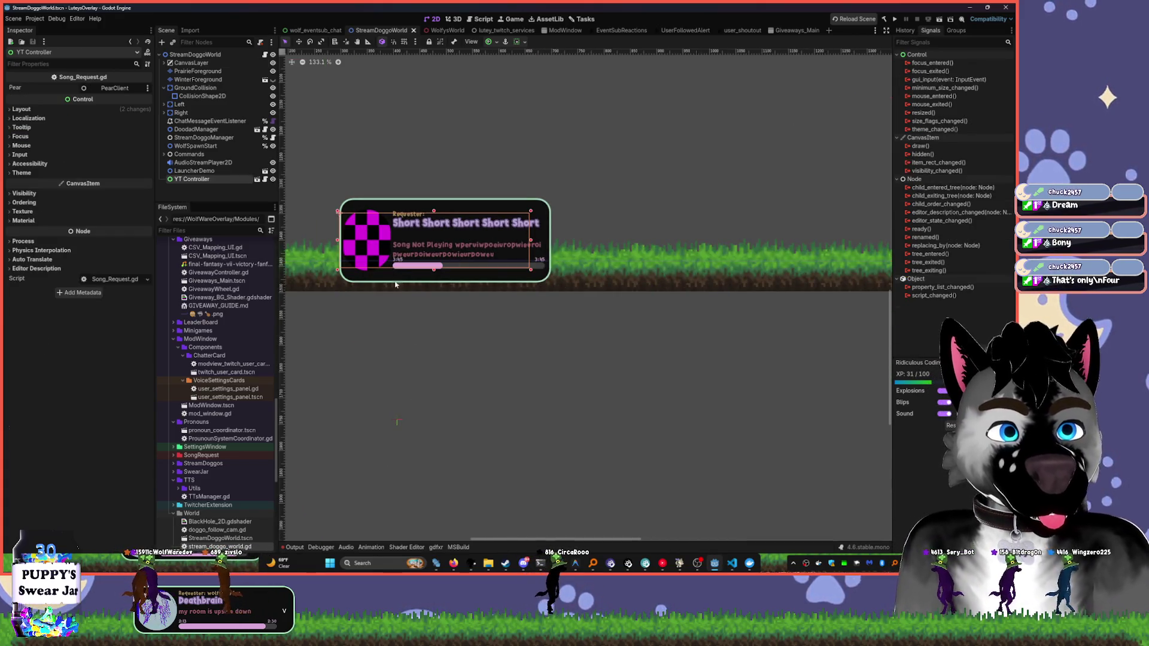
{"action": "scroll", "coordinate": [654, 246], "scroll_direction": "down", "scroll_amount": 5}
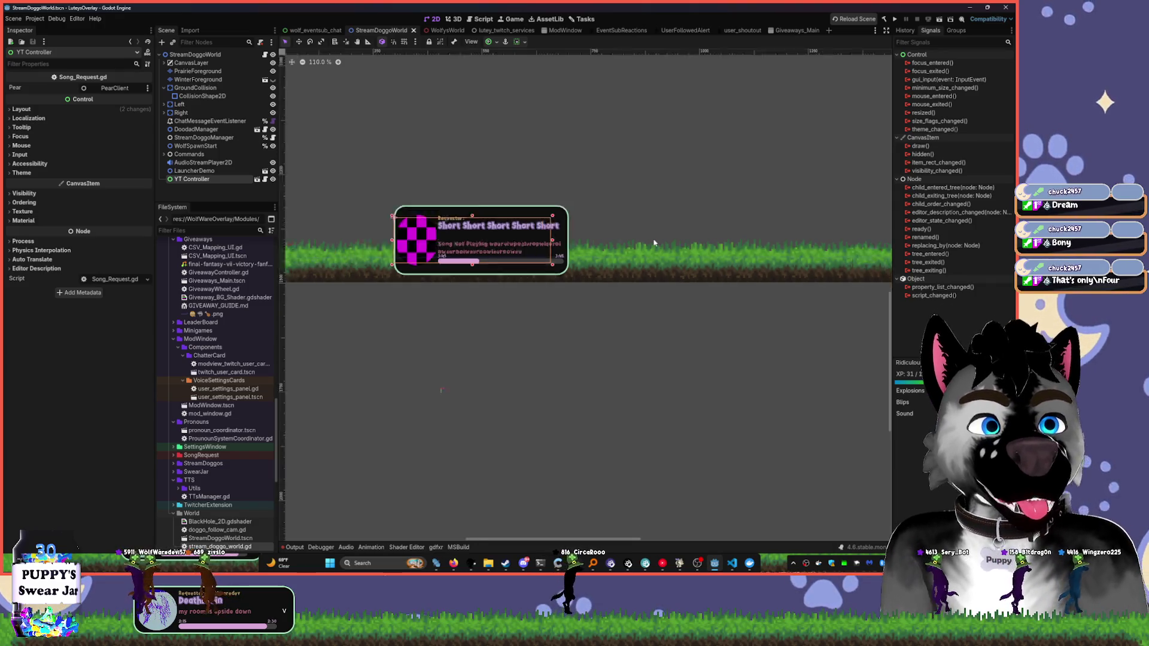
{"action": "left_click_drag", "start_coordinate": [661, 245], "coordinate": [633, 320]}
- Frame the song card on the canvas, then bring the Wordle window over the editor
{"action": "scroll", "coordinate": [595, 479], "scroll_direction": "up", "scroll_amount": 6}
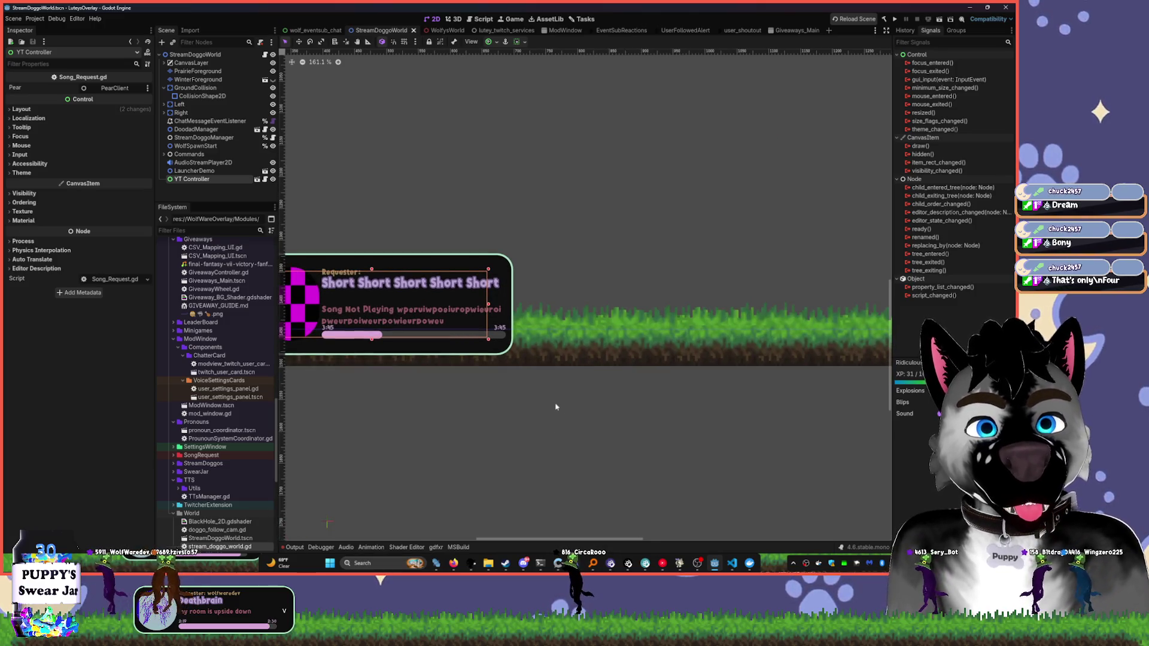
{"action": "scroll", "coordinate": [438, 328], "scroll_direction": "down", "scroll_amount": 3}
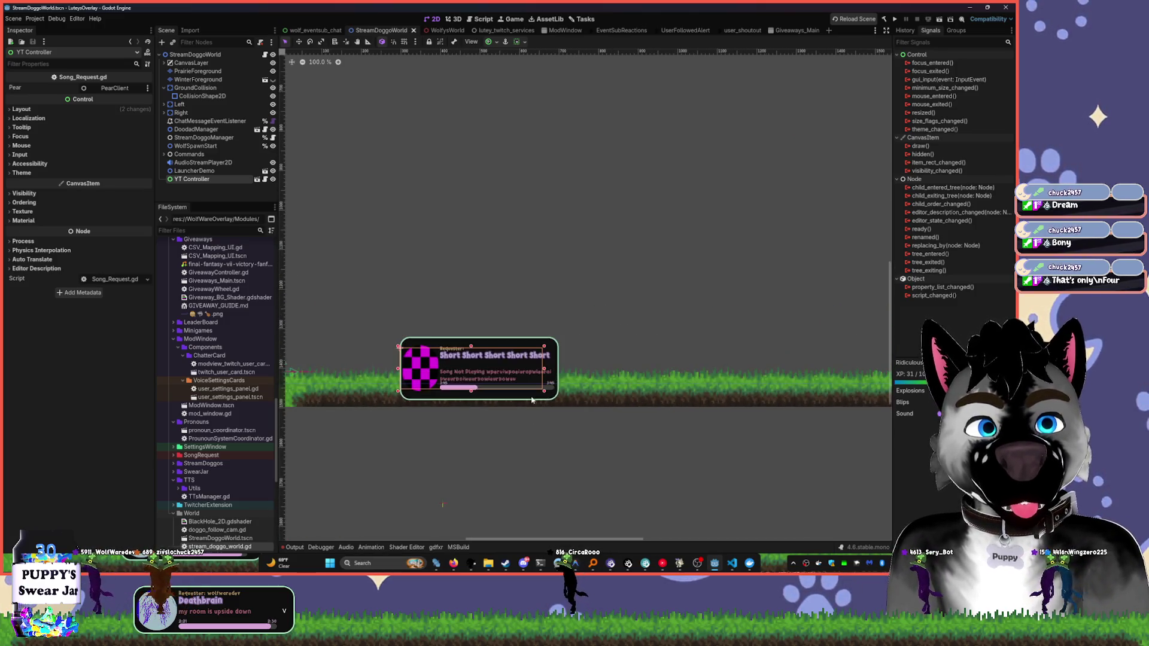
{"action": "left_click_drag", "start_coordinate": [530, 436], "coordinate": [638, 407]}
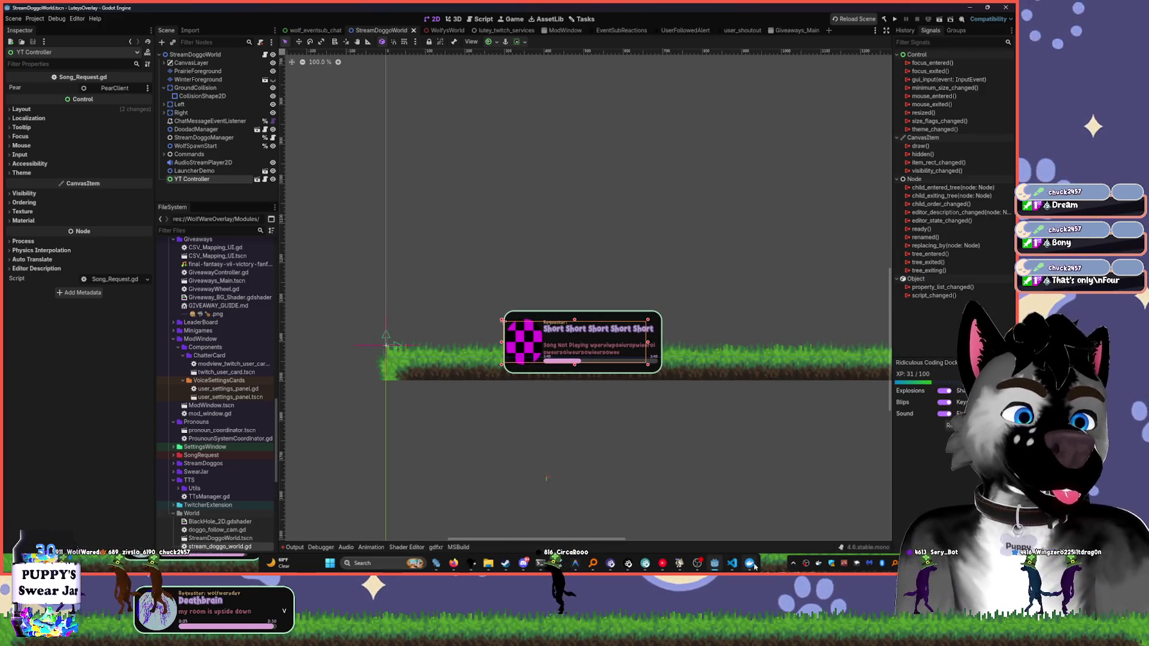
{"action": "left_click_drag", "start_coordinate": [510, 477], "coordinate": [481, 474]}
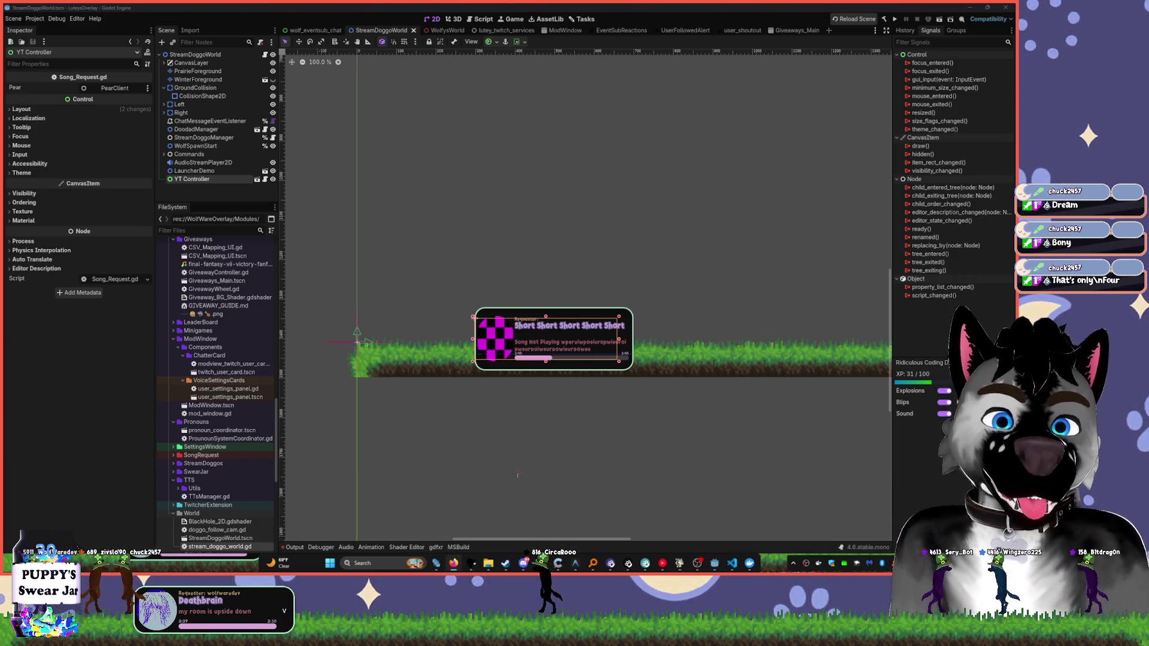
{"action": "left_click", "coordinate": [453, 563]}
{"action": "left_click_drag", "start_coordinate": [661, 149], "coordinate": [733, 117]}
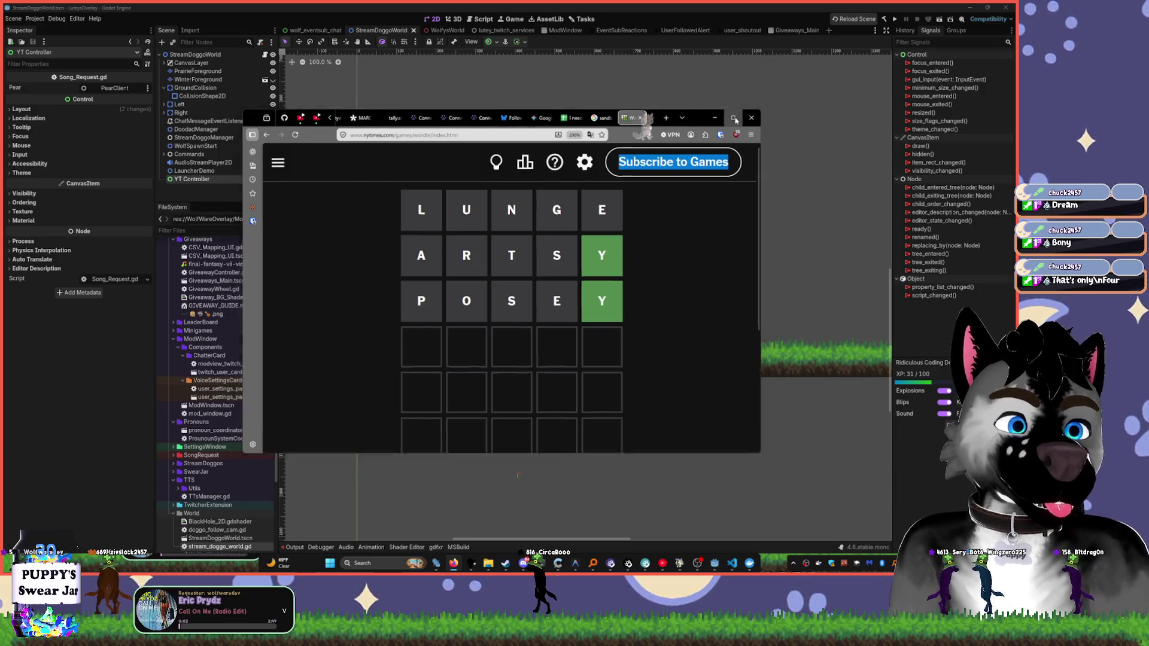
- Maximize the Wordle window and clear the stray text selection on the page
{"action": "left_click", "coordinate": [733, 118]}
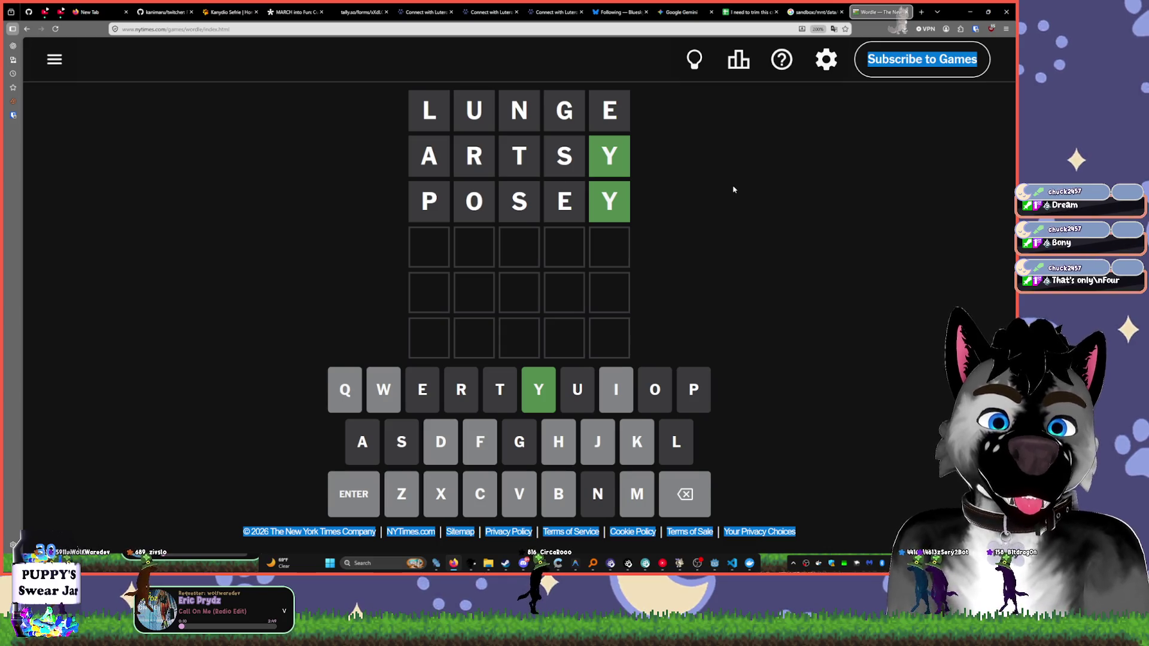
{"action": "left_click", "coordinate": [765, 184]}
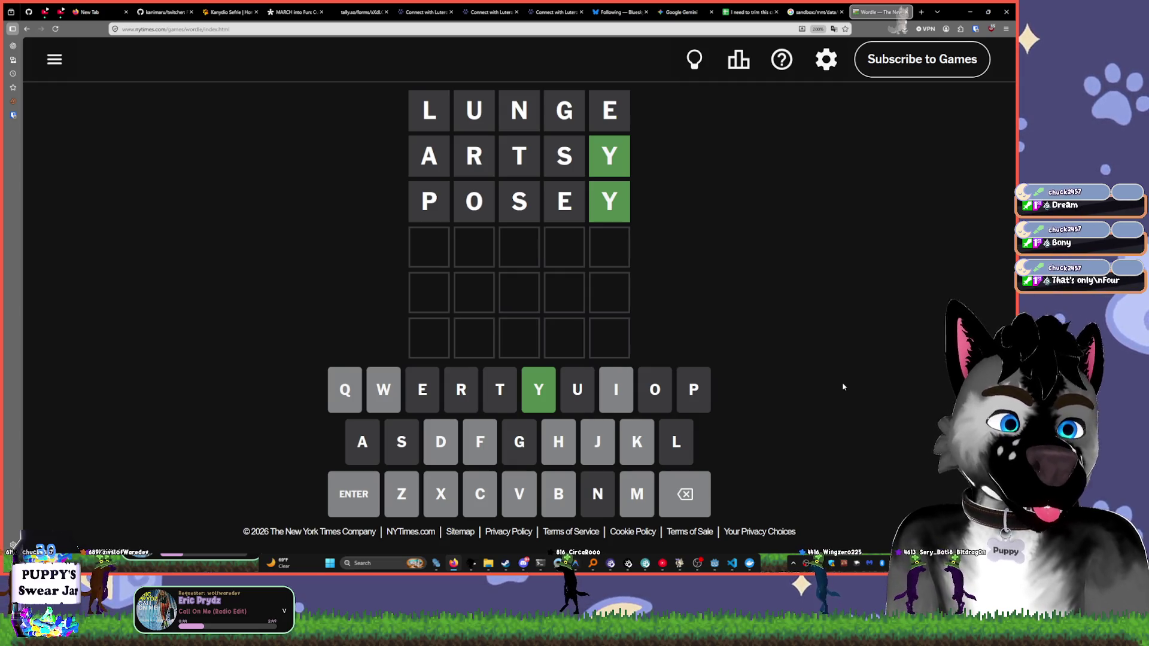
- Try BIG, MIGHT and MARRY in row four, erasing each without submitting
{"action": "type", "text": "bi"}
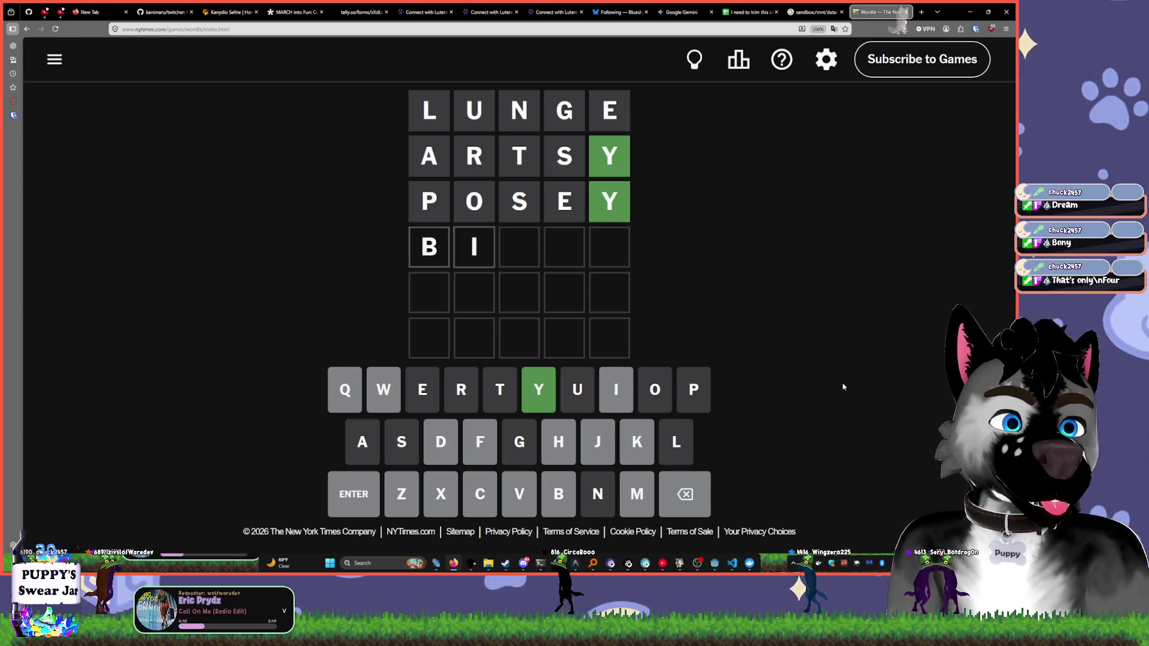
{"action": "type", "text": "g"}
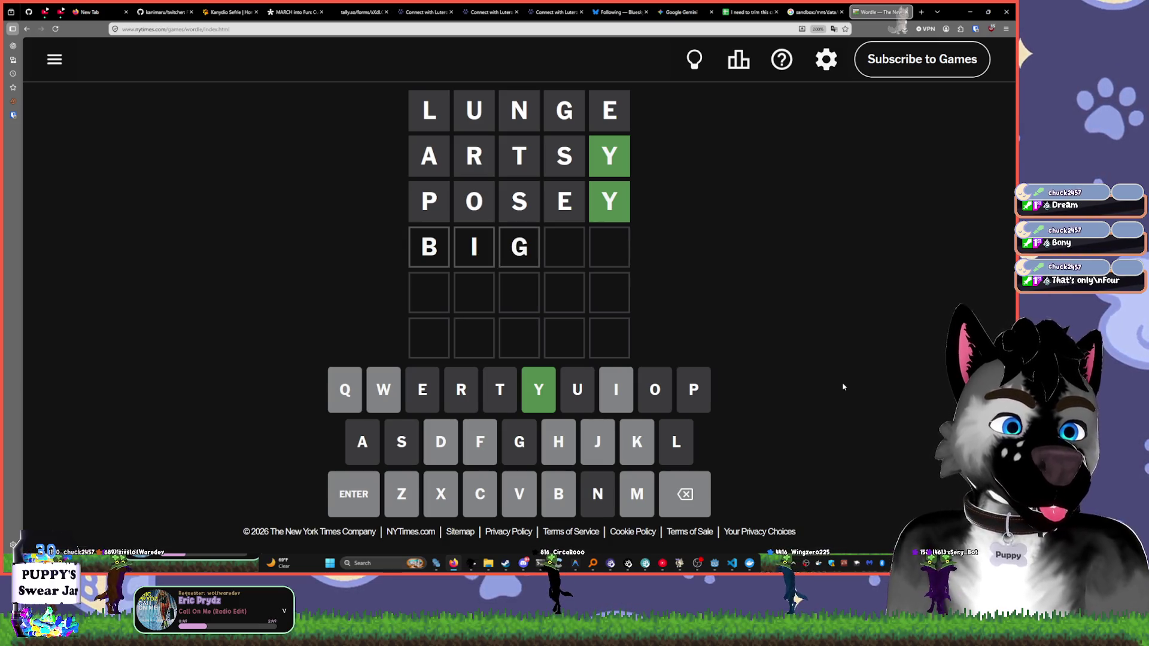
{"action": "key", "text": "BackSpace"}
{"action": "key", "text": "BackSpace"}
{"action": "key", "text": "BackSpace"}
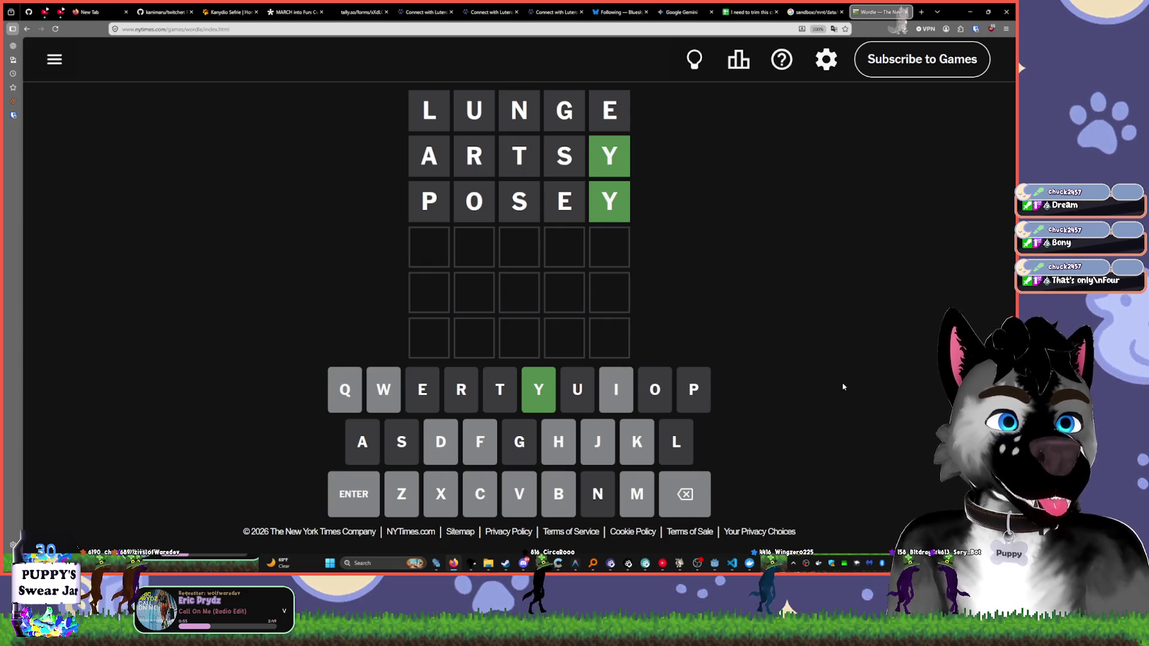
{"action": "type", "text": "might"}
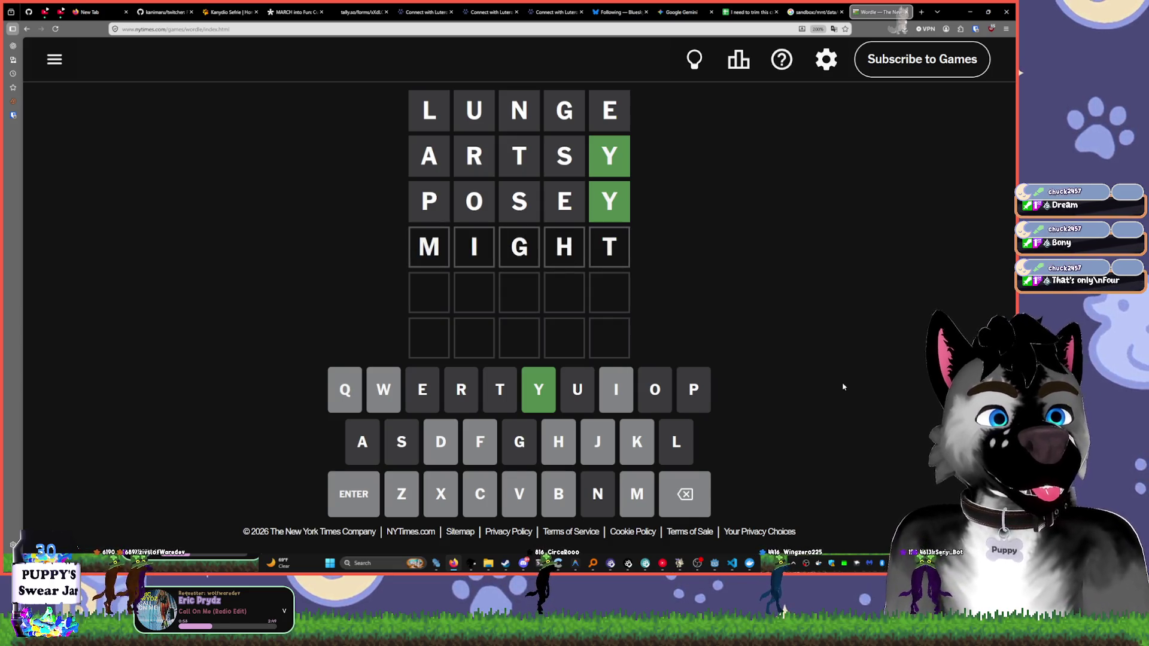
{"action": "key", "text": "BackSpace"}
{"action": "key", "text": "BackSpace"}
{"action": "key", "text": "BackSpace"}
{"action": "key", "text": "BackSpace"}
{"action": "type", "text": "arry"}
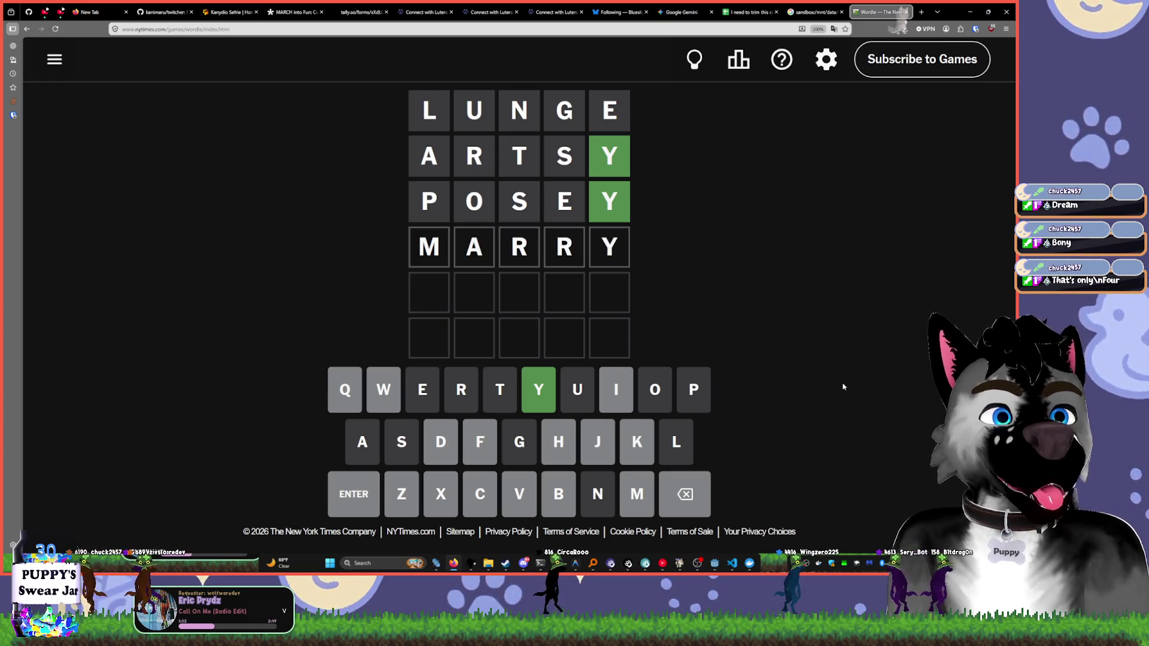
{"action": "key", "text": "BackSpace"}
{"action": "key", "text": "BackSpace"}
{"action": "key", "text": "BackSpace"}
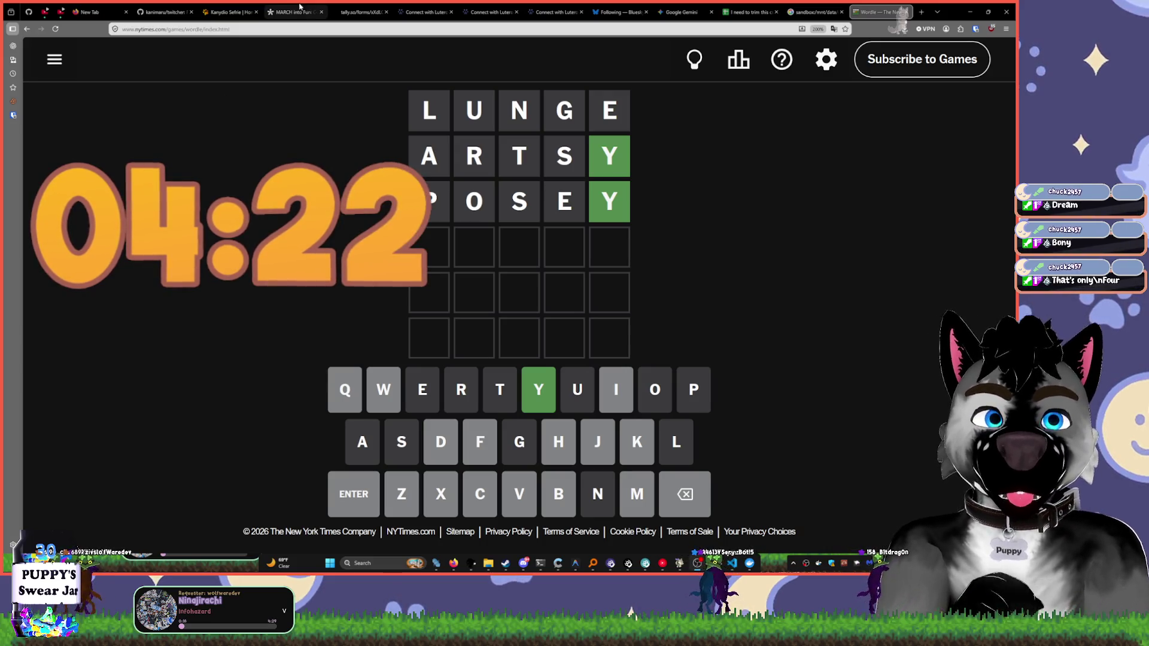
- Switch to the 'Connect with Lutero' tab showing the WolfWare Dev links page
{"action": "left_click", "coordinate": [427, 12]}
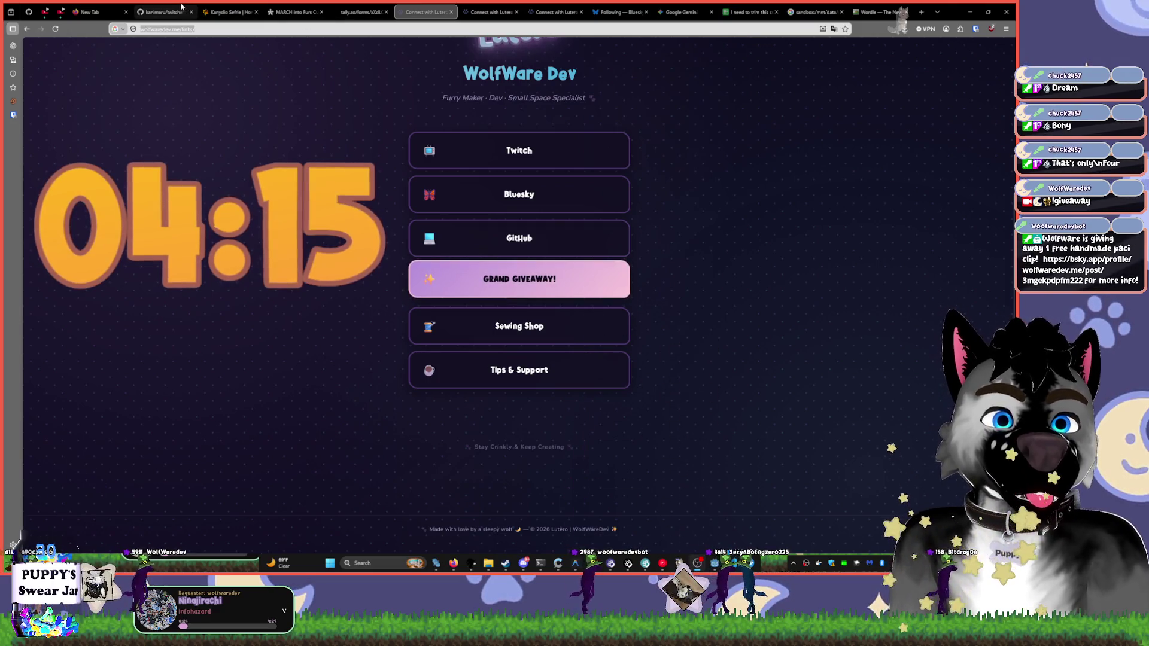
- View the twitcher GitHub repository tab, then go back to the Wordle tab
{"action": "left_click", "coordinate": [182, 7]}
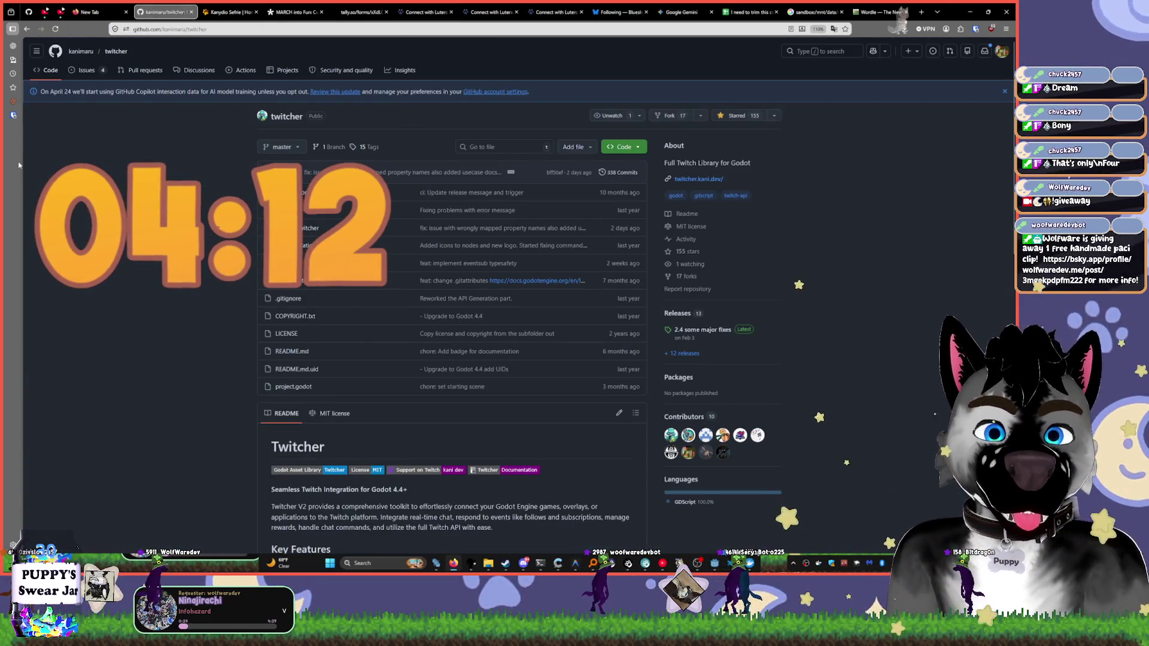
{"action": "left_click", "coordinate": [867, 7]}
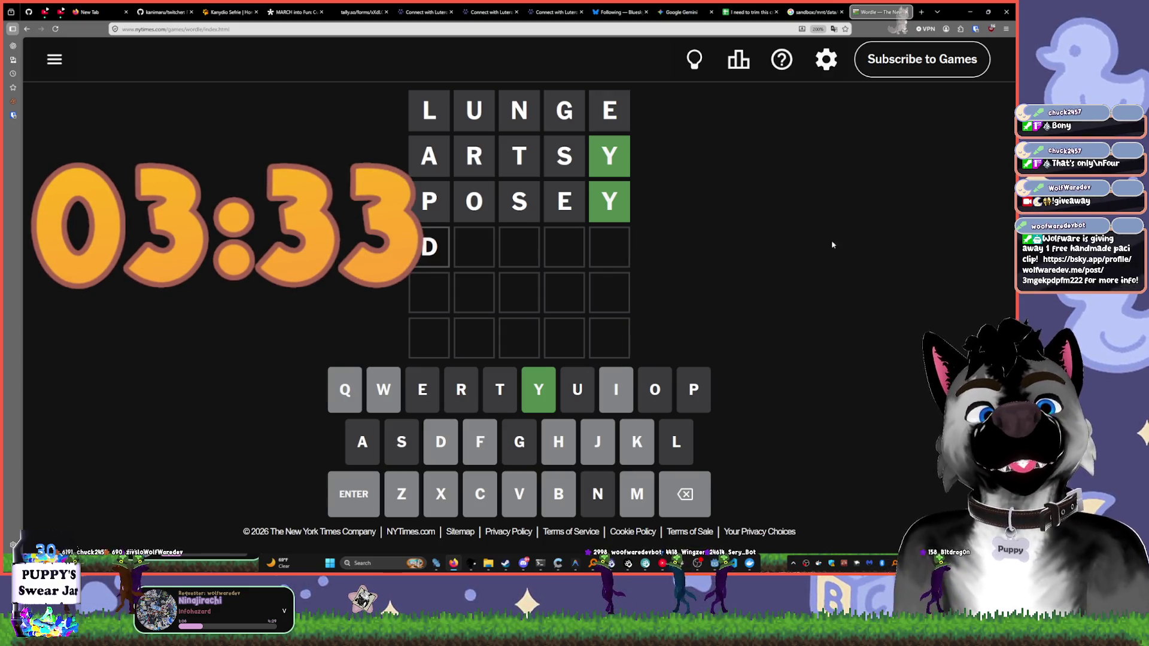
- Return to Godot's Giveaways_Main scene and expand the Text & Messaging properties
{"action": "left_click", "coordinate": [970, 12]}
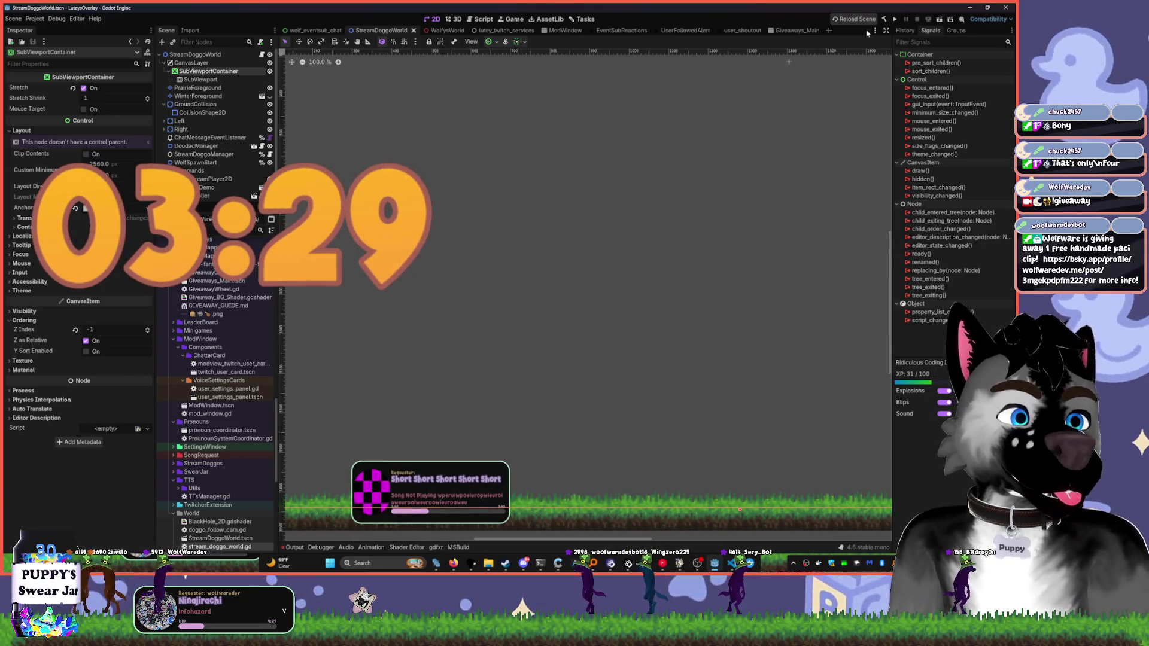
{"action": "left_click", "coordinate": [793, 30]}
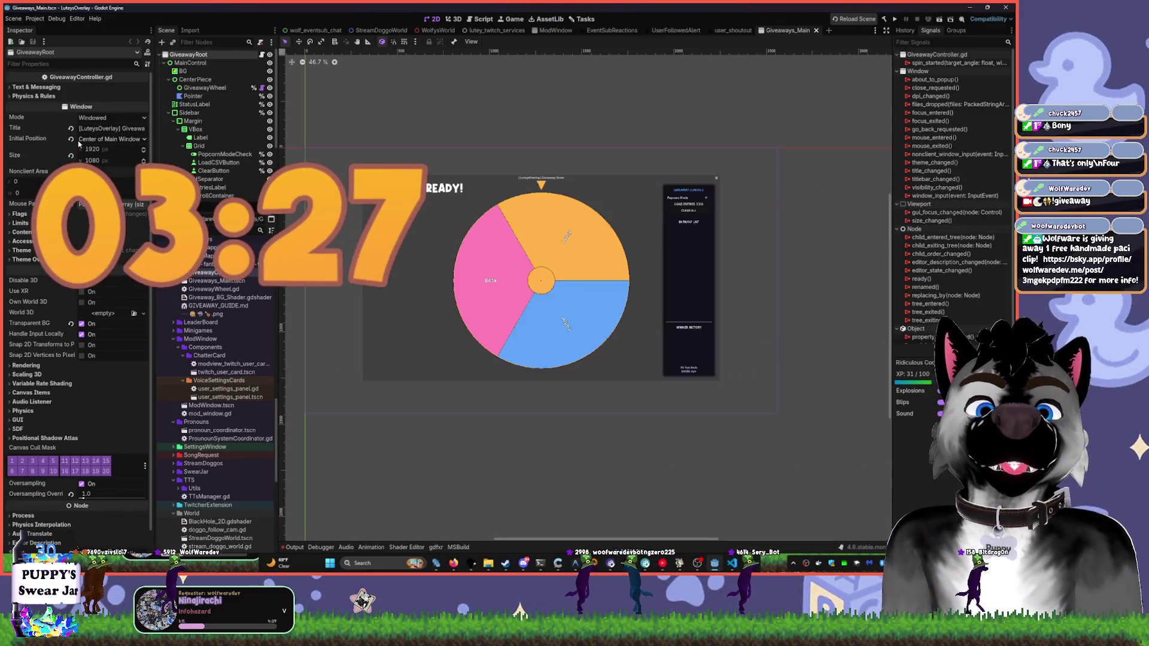
{"action": "left_click", "coordinate": [36, 87]}
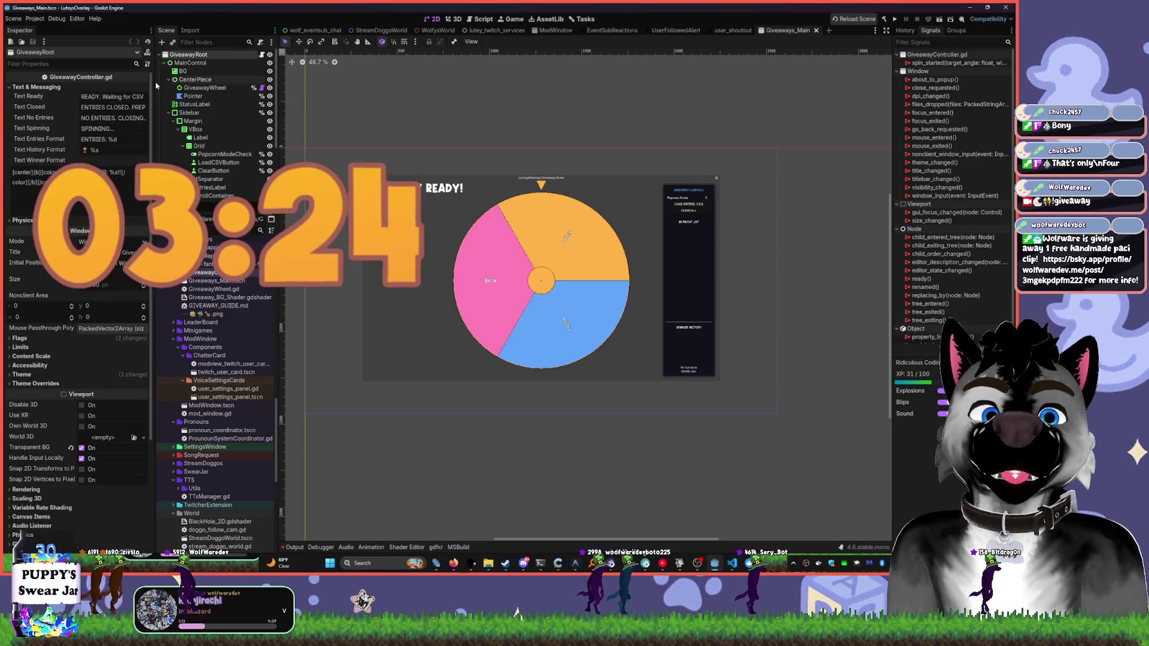
- Replace the Text Ready message with 'Waiting' and collapse the Sidebar node's children
{"action": "key", "text": "BackSpace"}
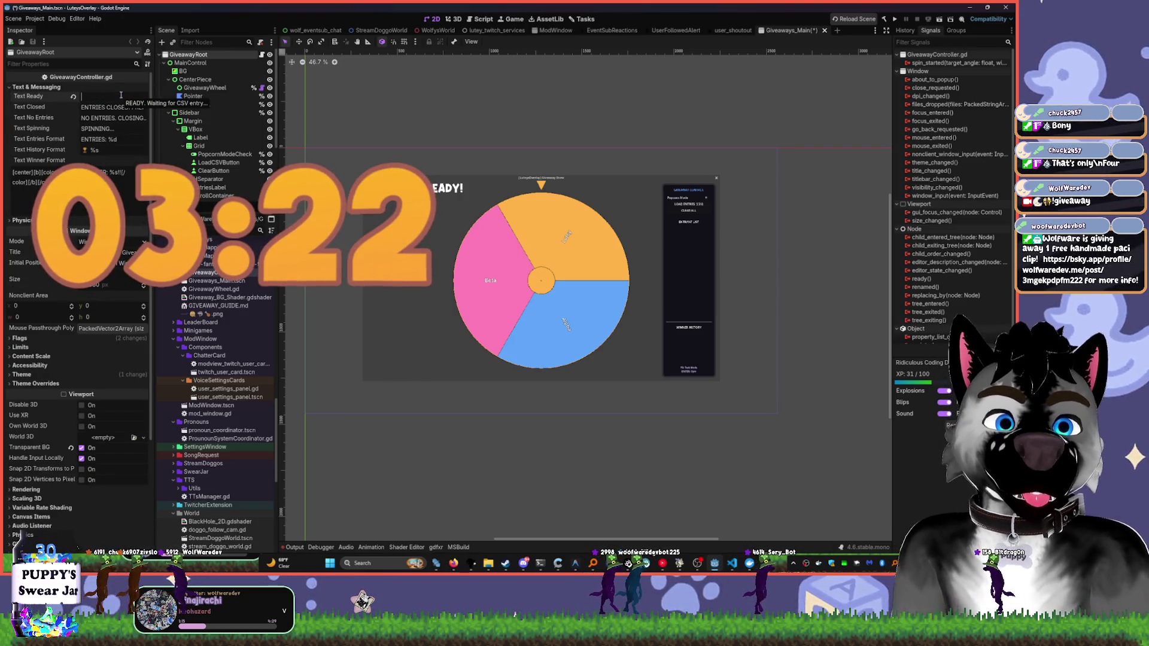
{"action": "type", "text": "Waiting"}
{"action": "key", "text": "Tab"}
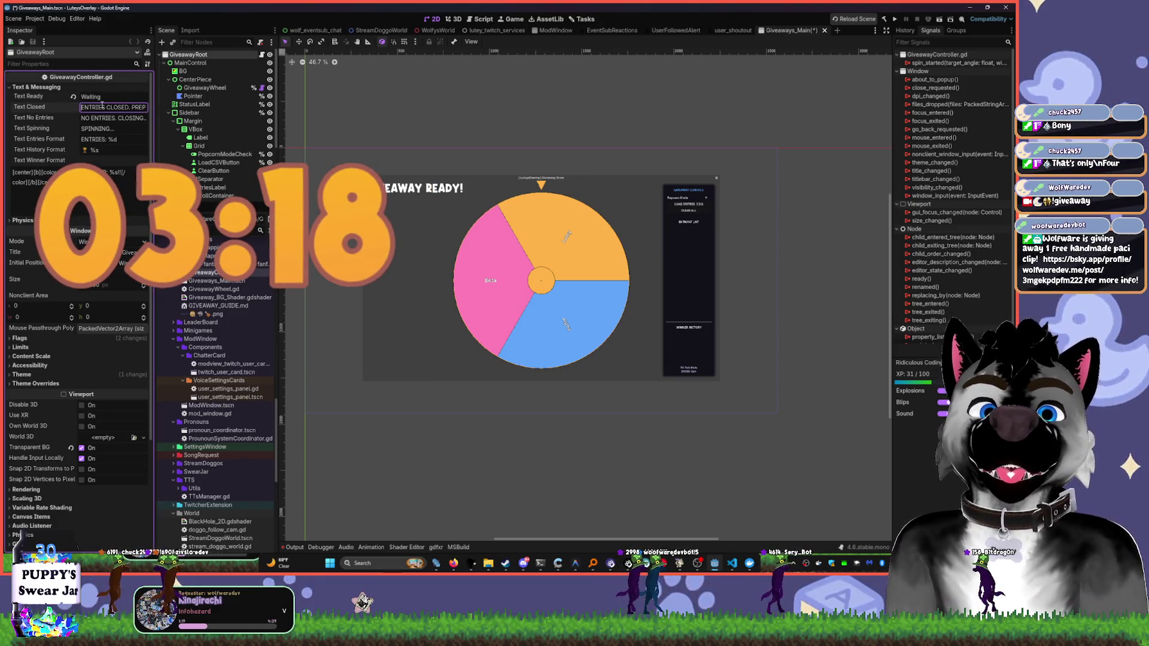
{"action": "left_click", "coordinate": [118, 140]}
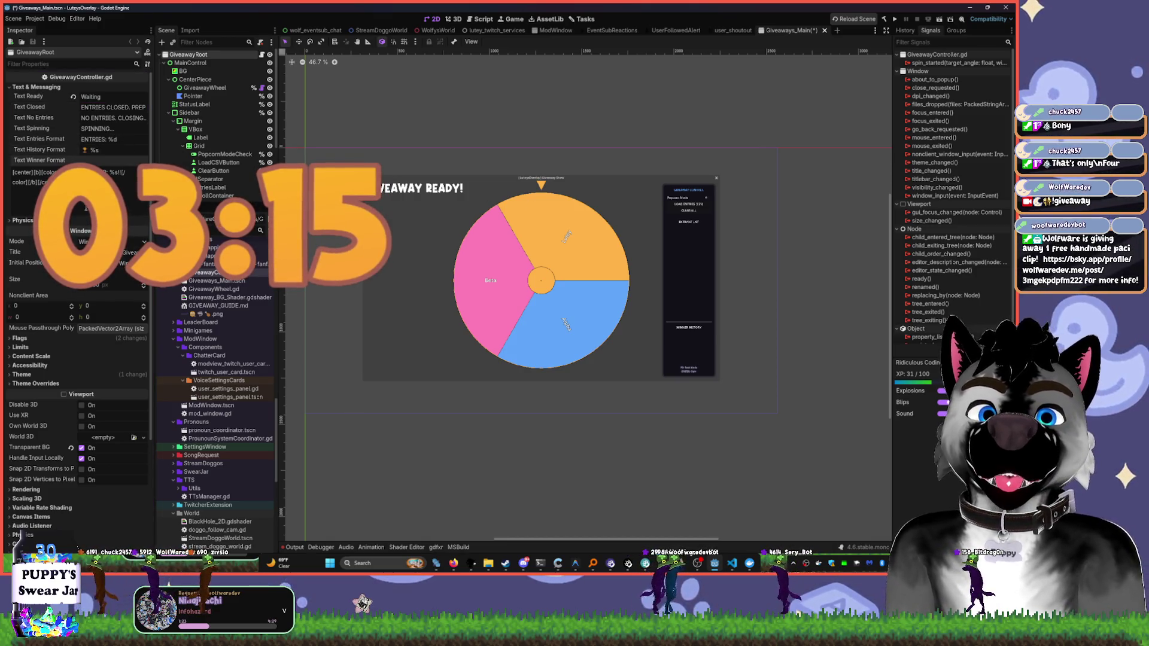
{"action": "scroll", "coordinate": [22, 535], "scroll_direction": "down", "scroll_amount": 5}
{"action": "scroll", "coordinate": [21, 534], "scroll_direction": "up", "scroll_amount": 5}
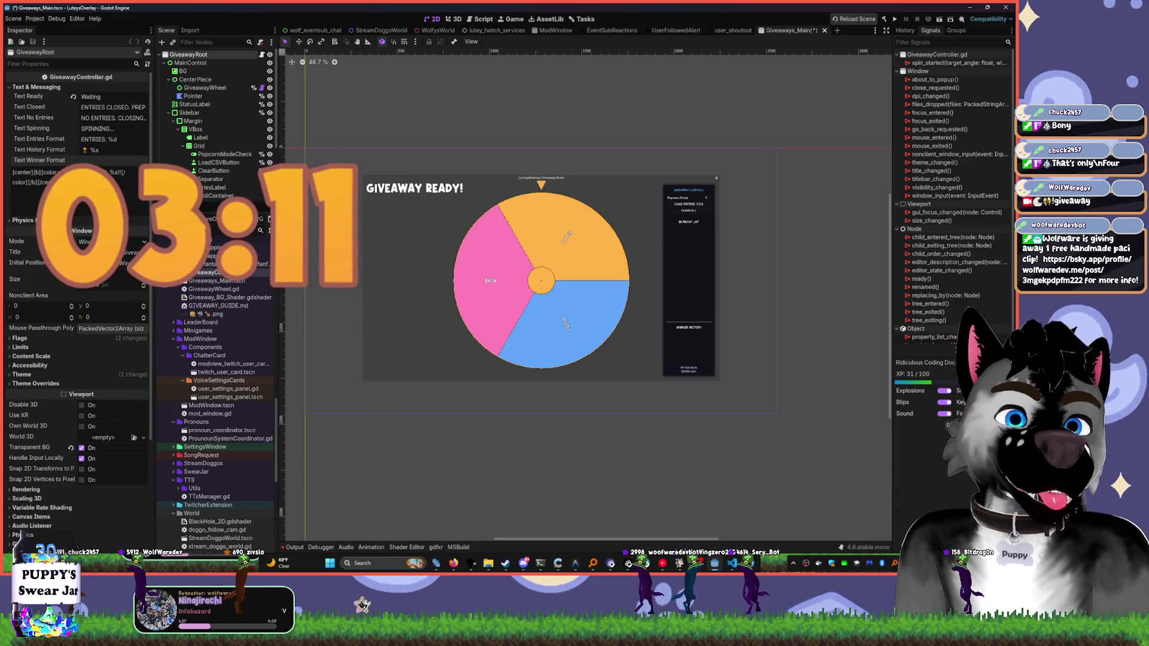
{"action": "left_click", "coordinate": [169, 112]}
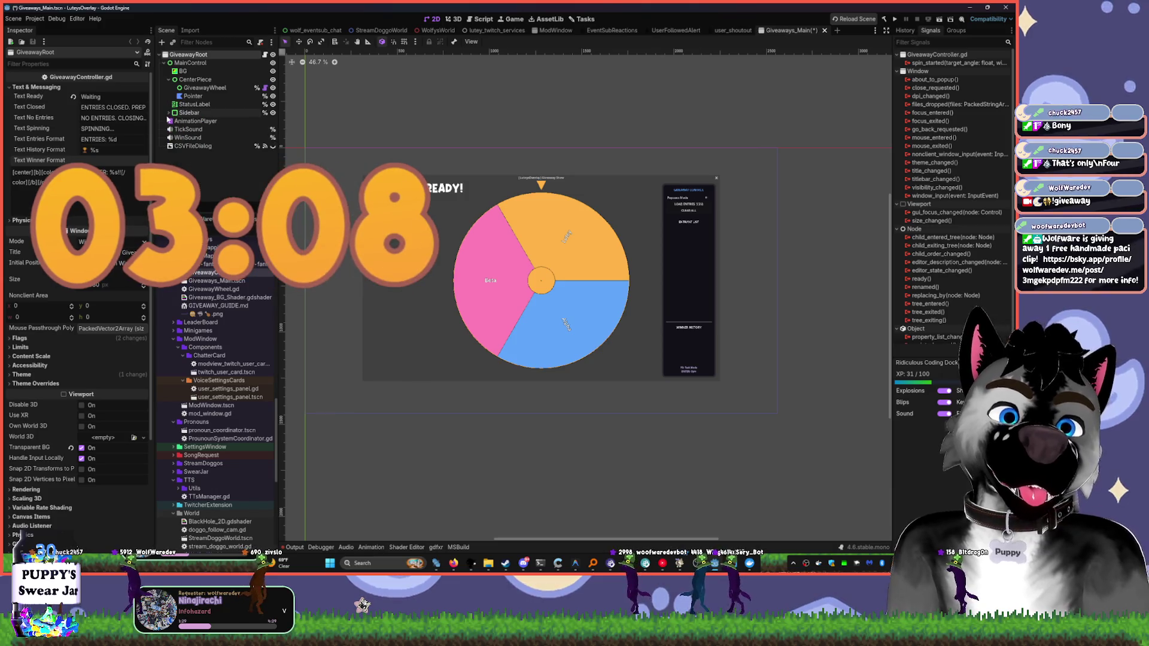
- Select the Pointer and StatusLabel nodes, deselect, open EventSubReactions, and raise the Giveaway Show window
{"action": "left_click", "coordinate": [193, 95]}
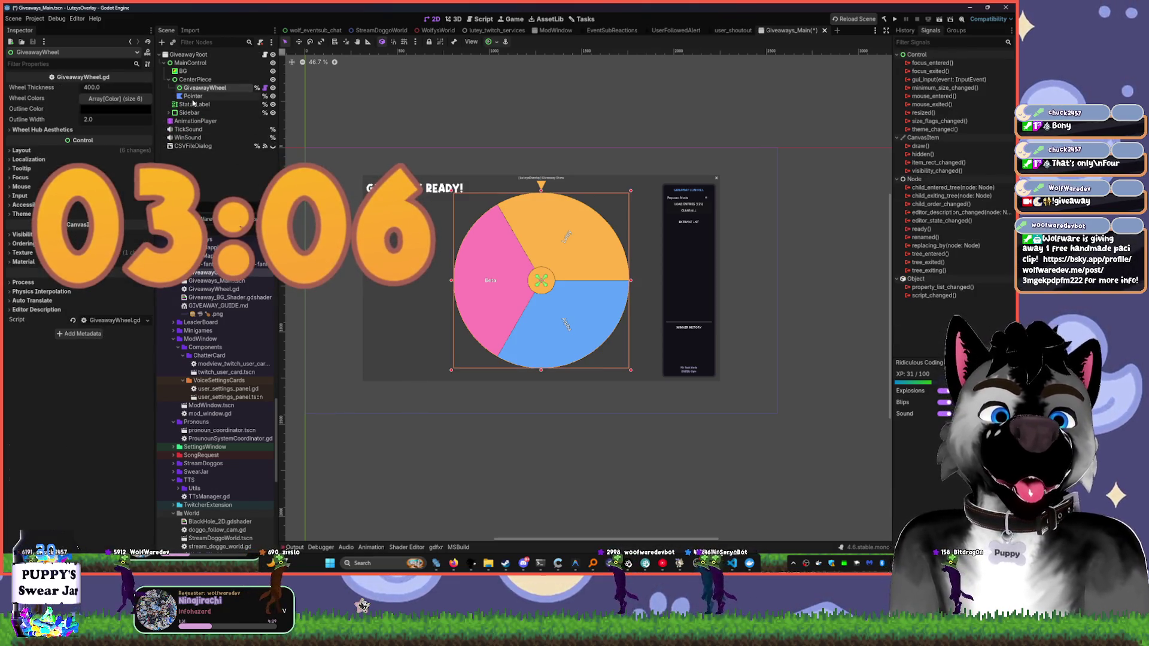
{"action": "scroll", "coordinate": [463, 200], "scroll_direction": "up", "scroll_amount": 7}
{"action": "left_click", "coordinate": [463, 200]}
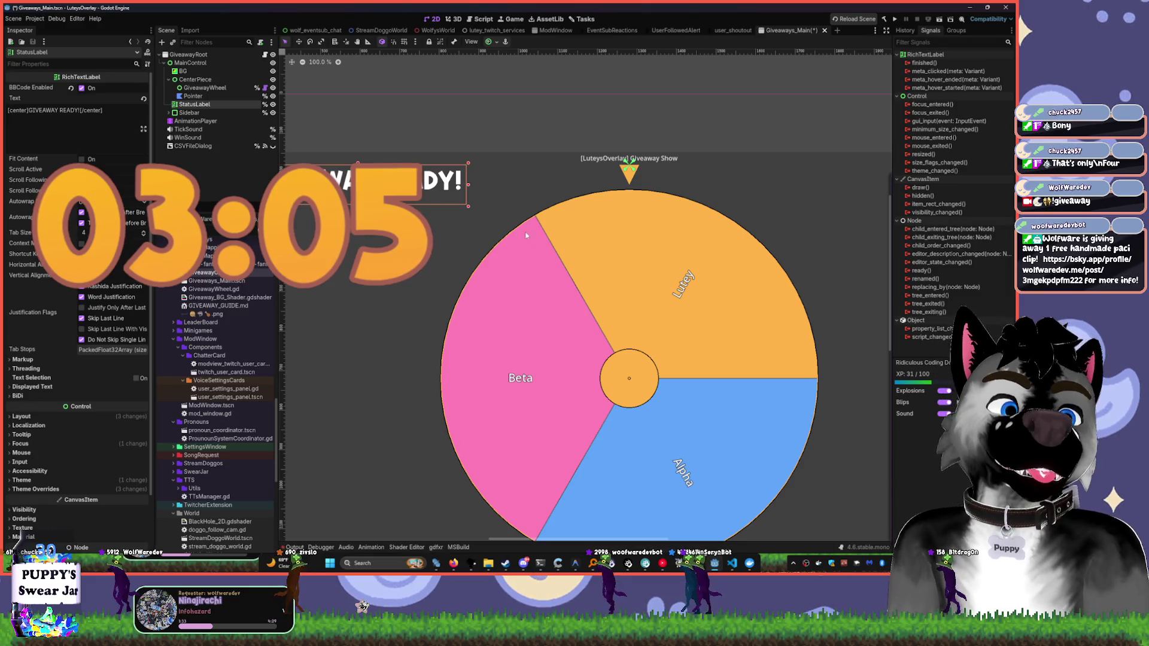
{"action": "scroll", "coordinate": [622, 310], "scroll_direction": "up", "scroll_amount": 1}
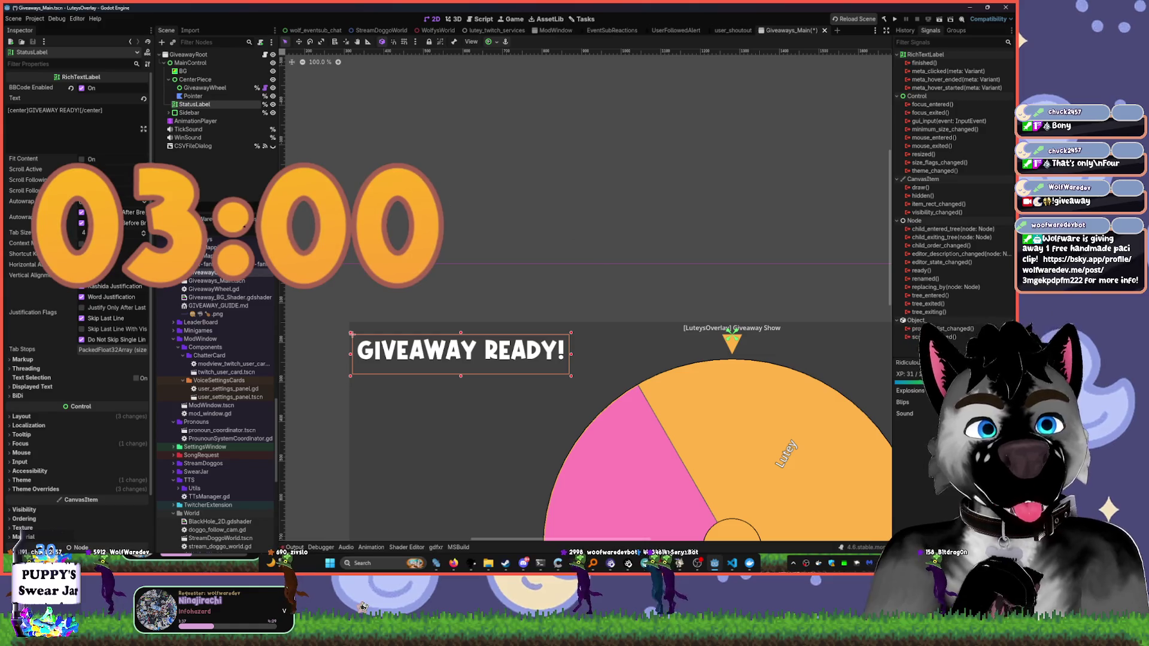
{"action": "left_click", "coordinate": [541, 154]}
{"action": "scroll", "coordinate": [680, 159], "scroll_direction": "down", "scroll_amount": 15}
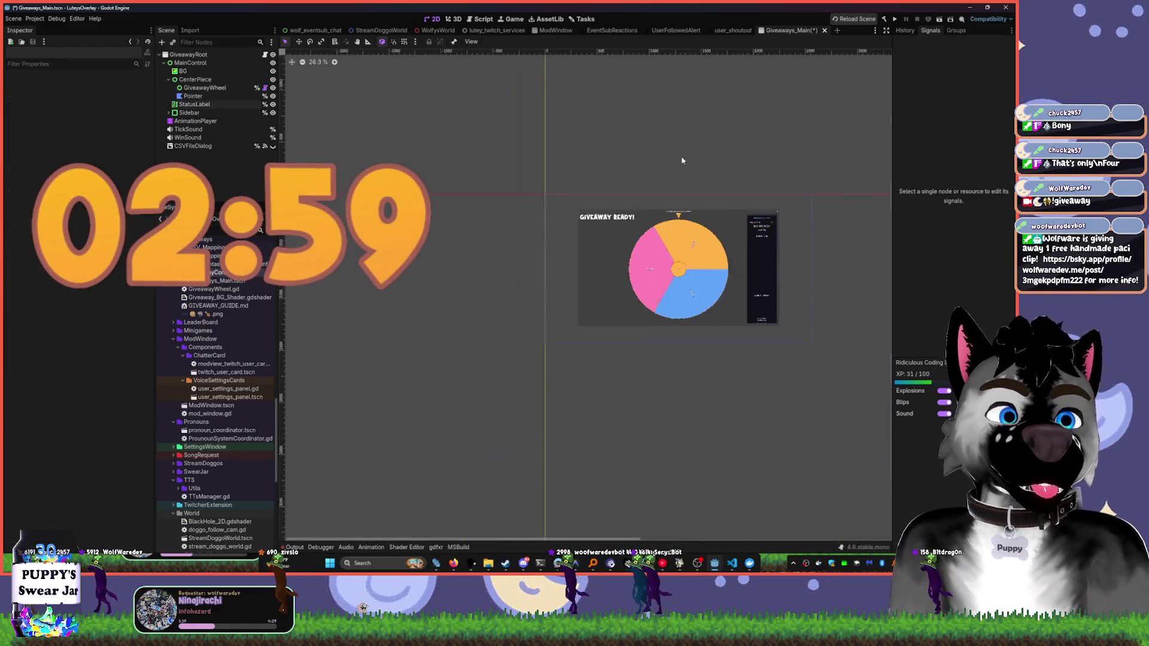
{"action": "left_click", "coordinate": [611, 30]}
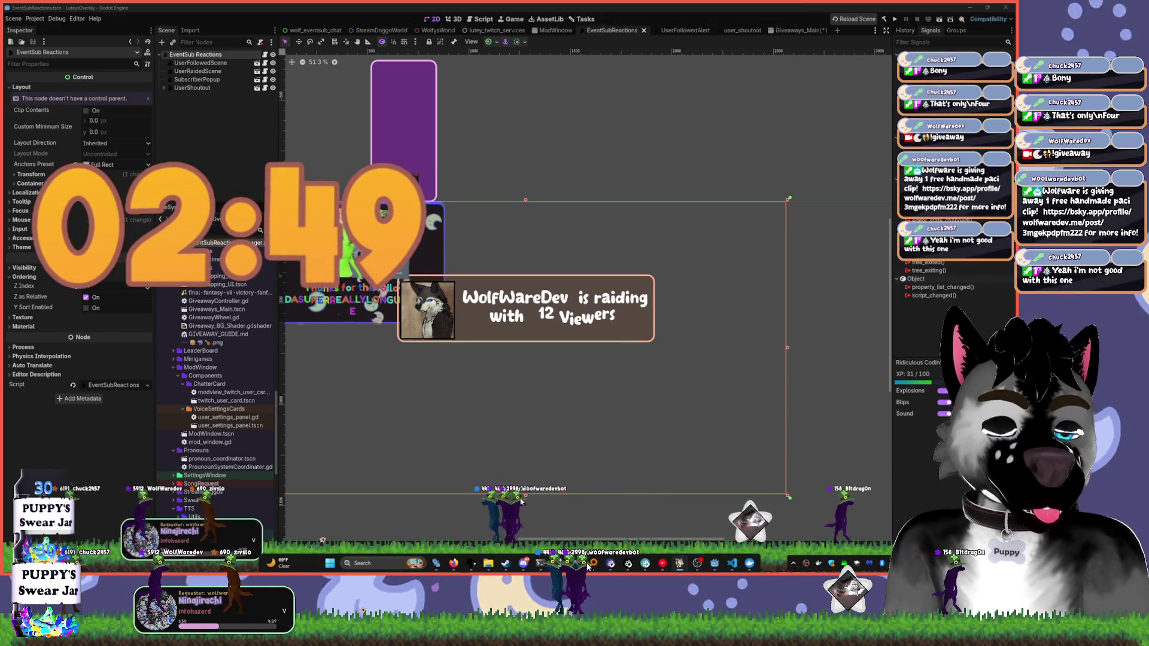
{"action": "left_click", "coordinate": [611, 562]}
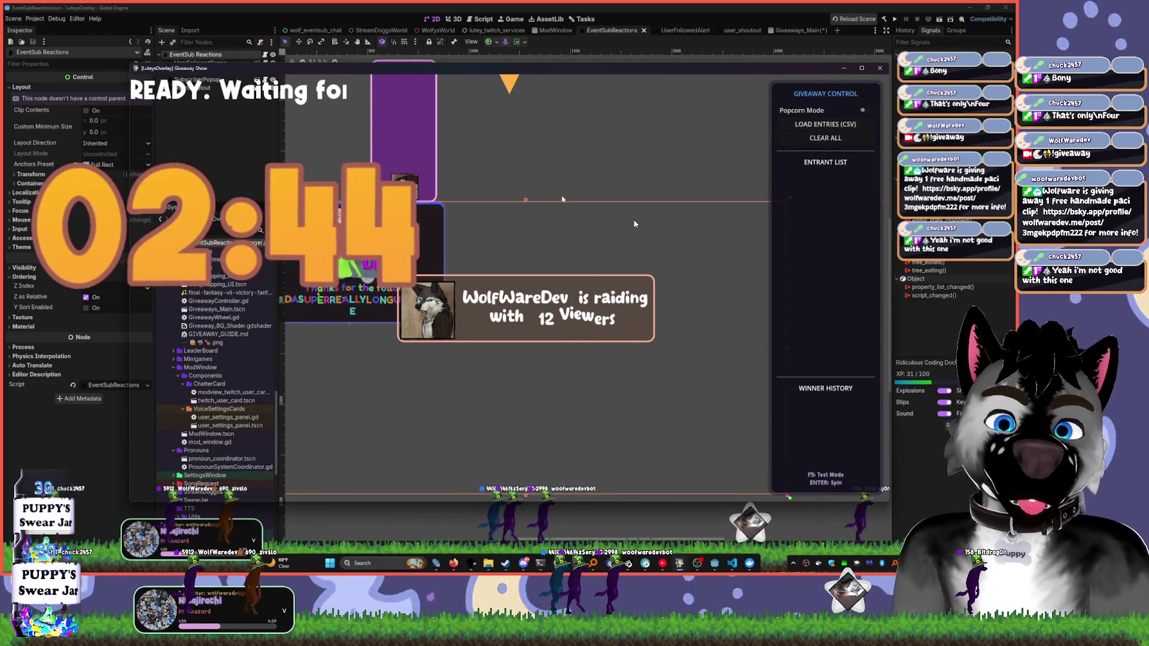
{"action": "mouse_move", "coordinate": [798, 70]}
{"action": "left_mouse_down"}
{"action": "mouse_move", "coordinate": [817, 87]}
{"action": "mouse_move", "coordinate": [824, 73]}
{"action": "mouse_move", "coordinate": [826, 5]}
{"action": "left_mouse_up"}
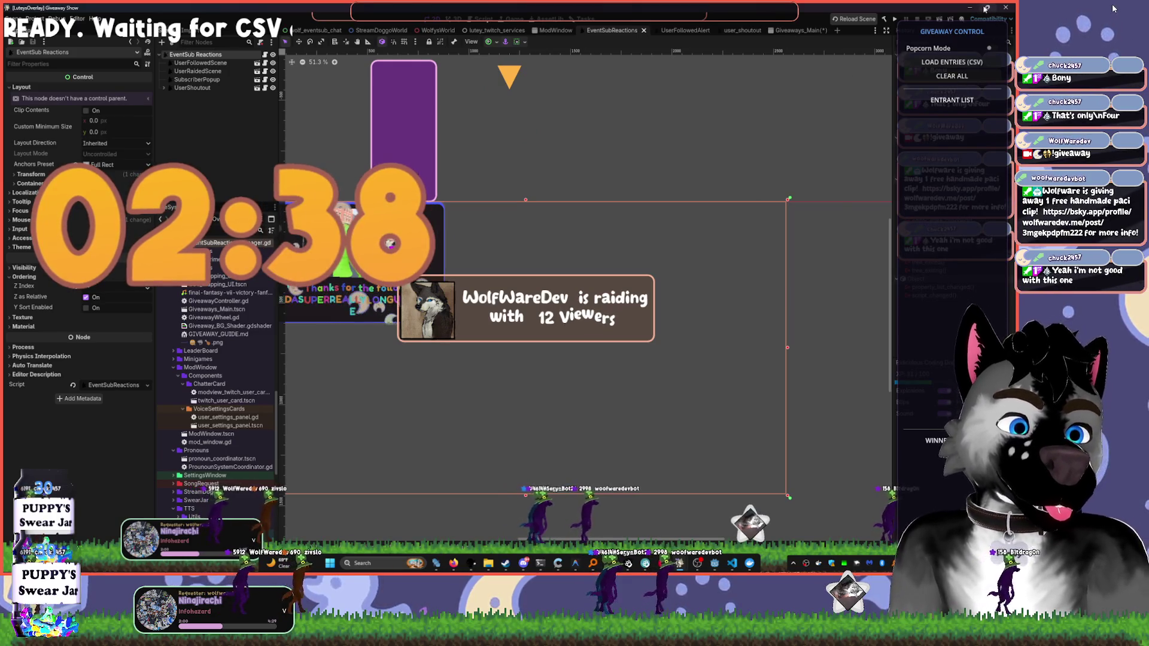
{"action": "left_click", "coordinate": [985, 7]}
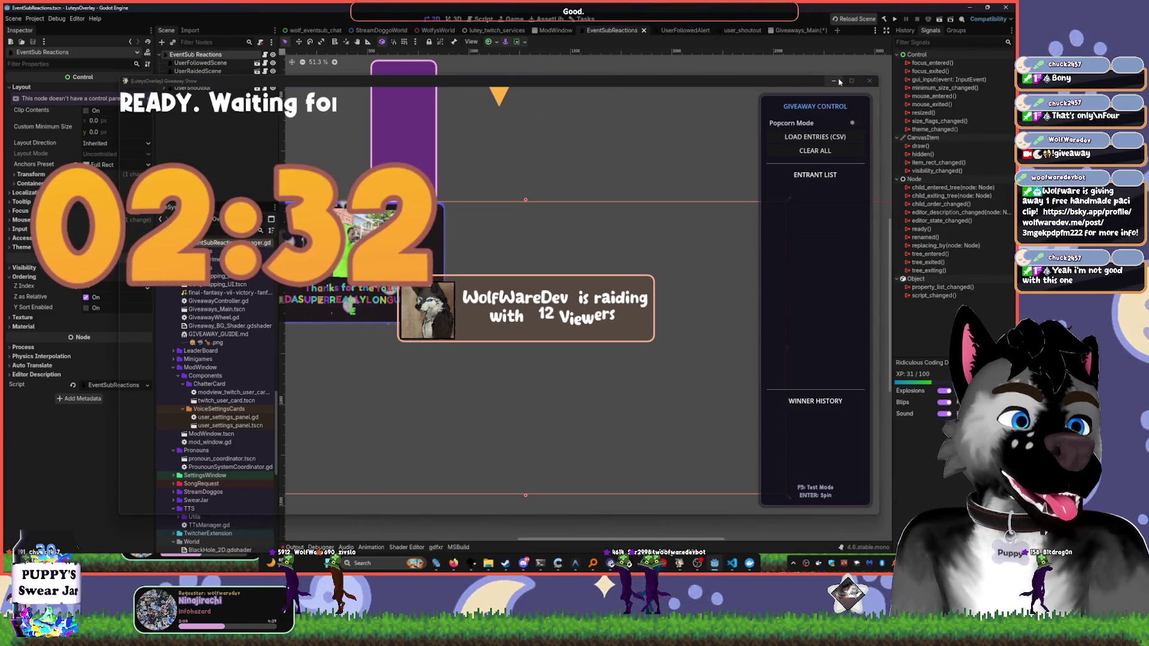
{"action": "left_click", "coordinate": [869, 81]}
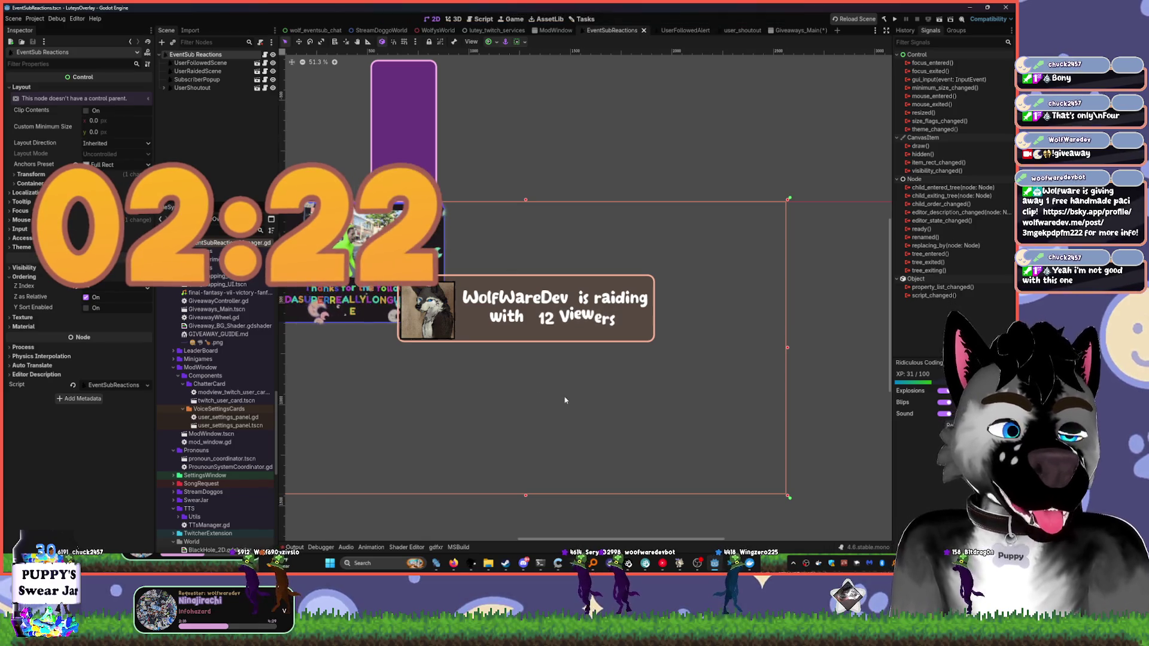
{"action": "left_click", "coordinate": [471, 564]}
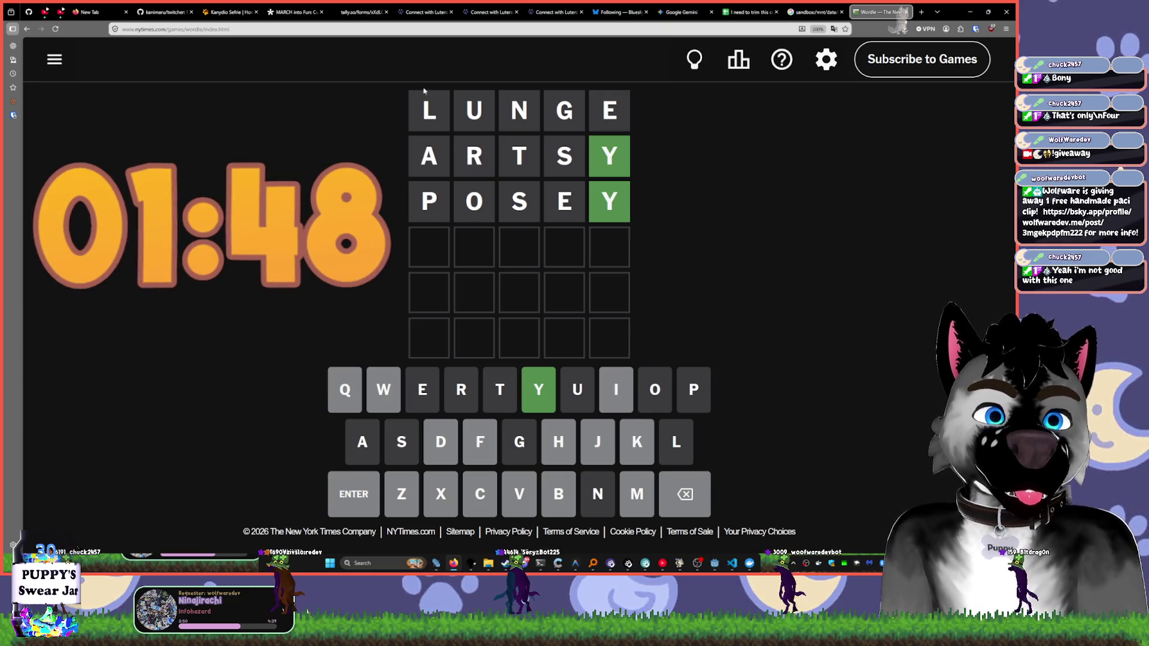
- Switch the browser to the Tally form's Submissions tab to check giveaway entries
{"action": "left_click", "coordinate": [296, 12]}
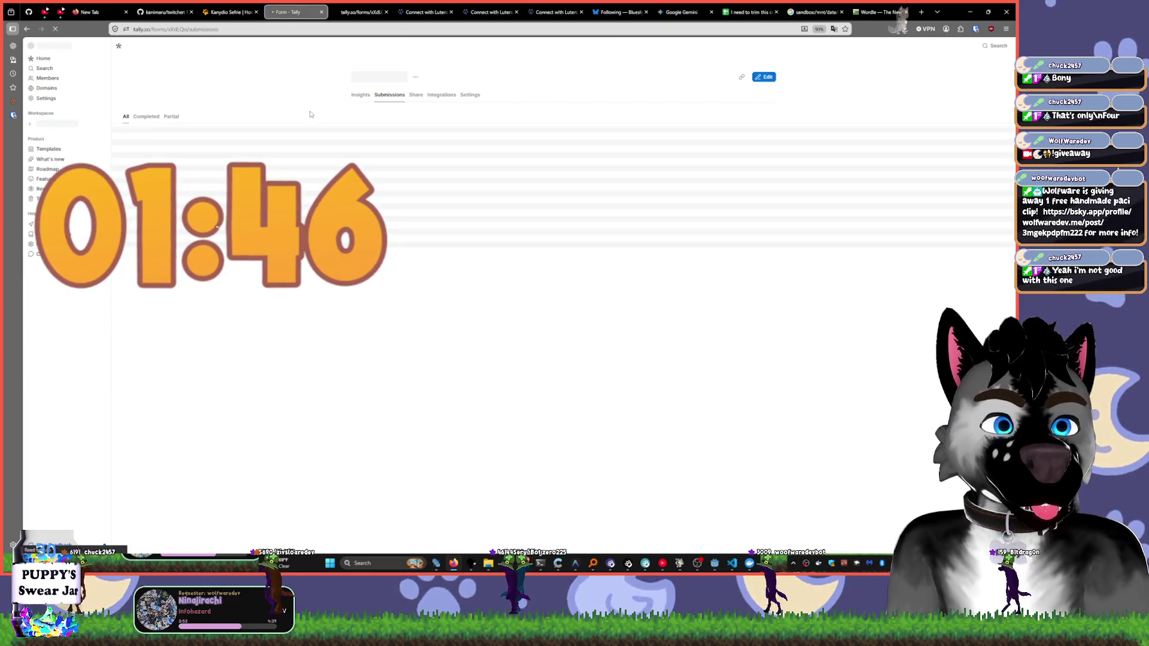
- Cycle the Wordle, Tally and personal-site tabs, close the personal site, and return to Godot
{"action": "left_click", "coordinate": [866, 7]}
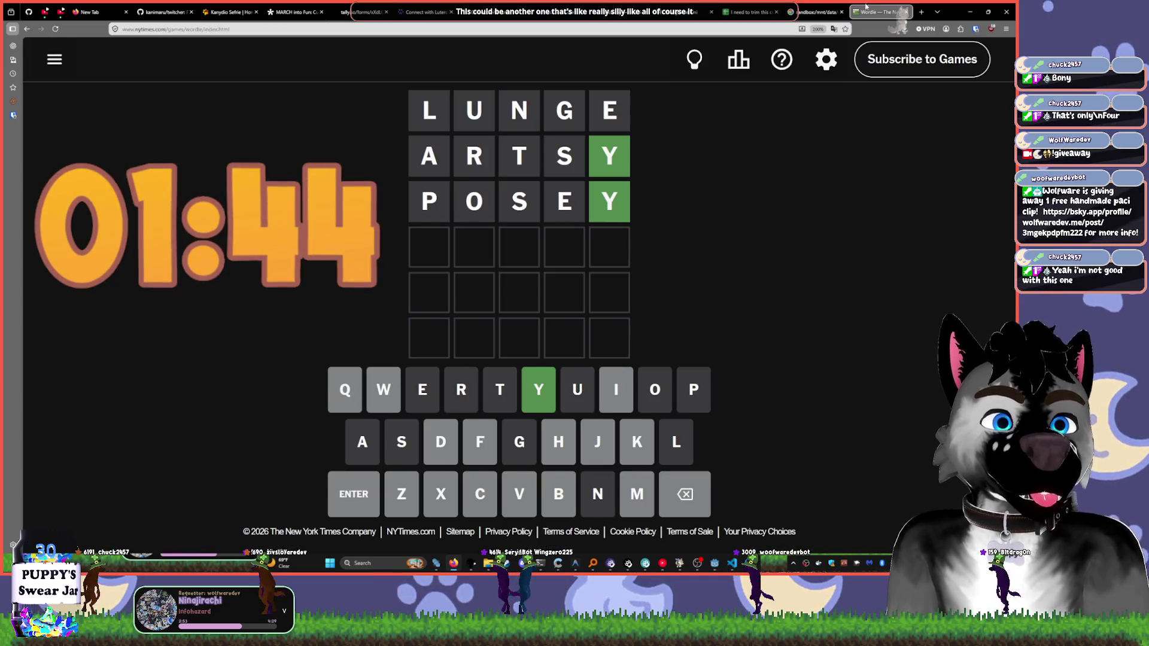
{"action": "left_click", "coordinate": [293, 12]}
{"action": "left_click", "coordinate": [230, 12]}
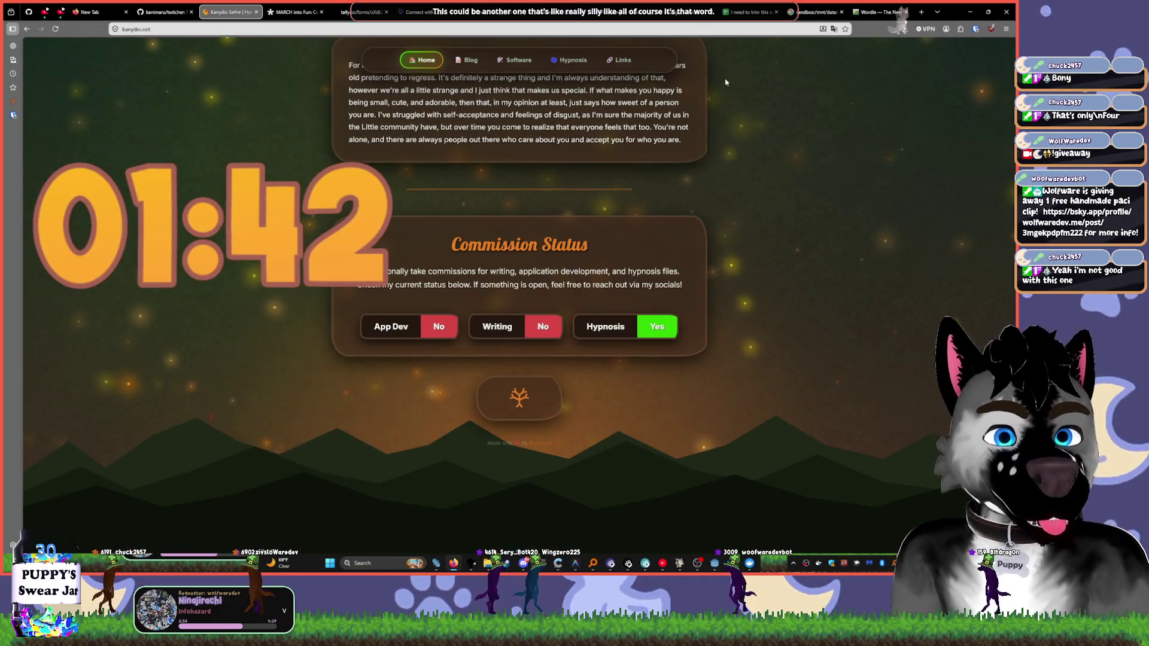
{"action": "left_click", "coordinate": [879, 12]}
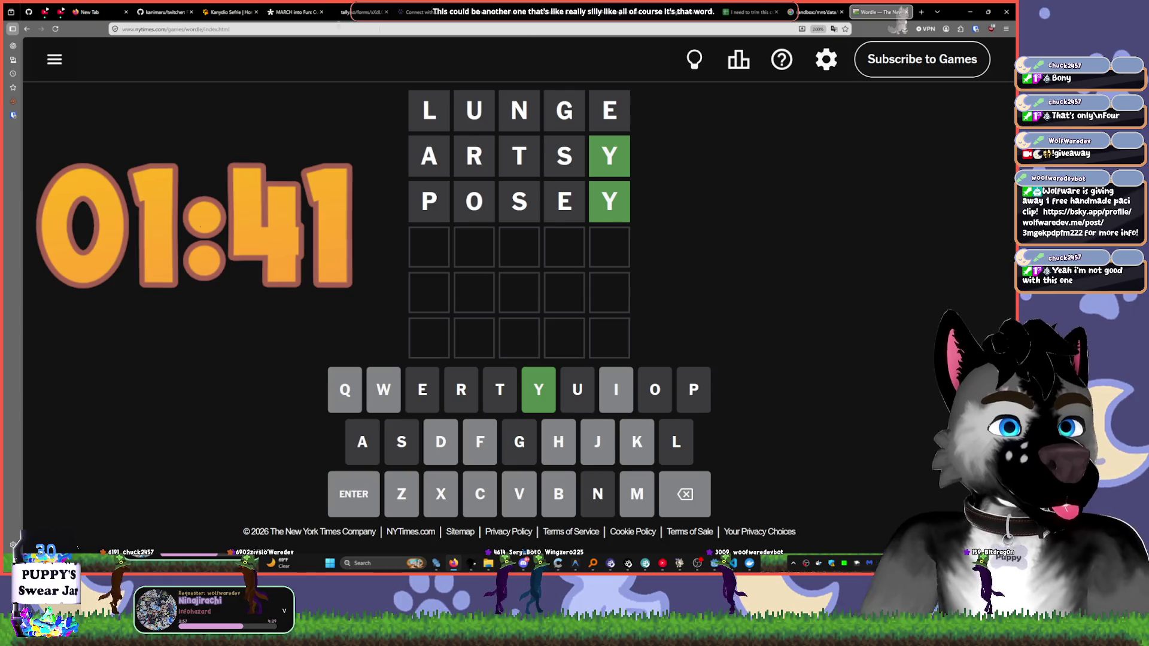
{"action": "left_click", "coordinate": [258, 12]}
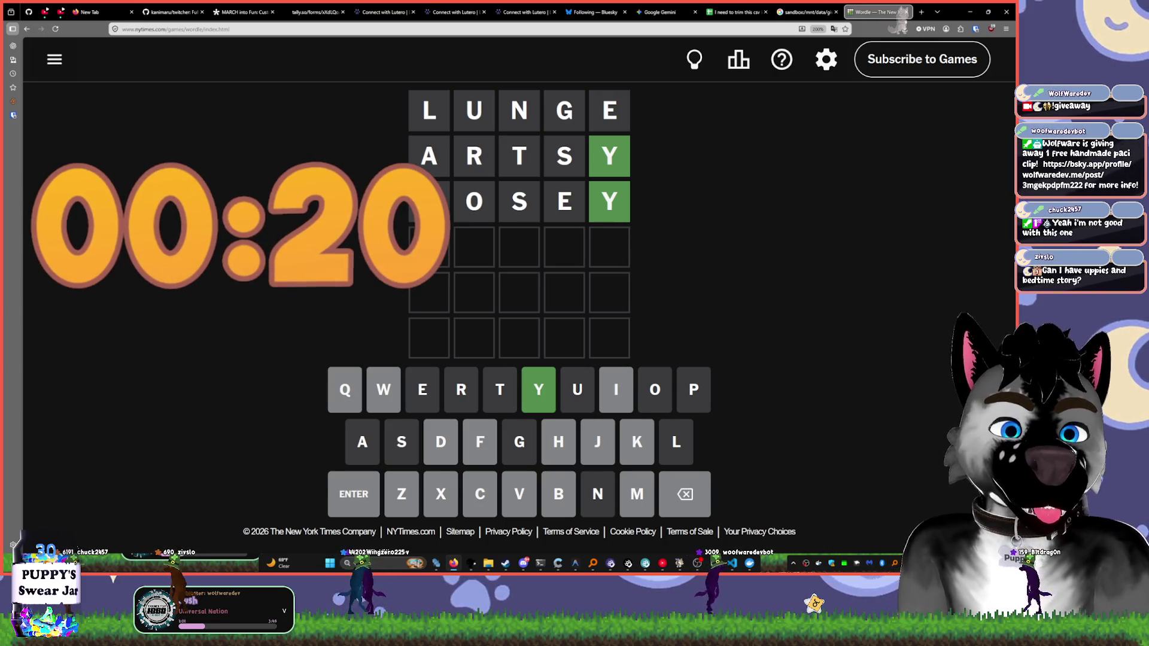
{"action": "key", "text": "alt+Tab"}
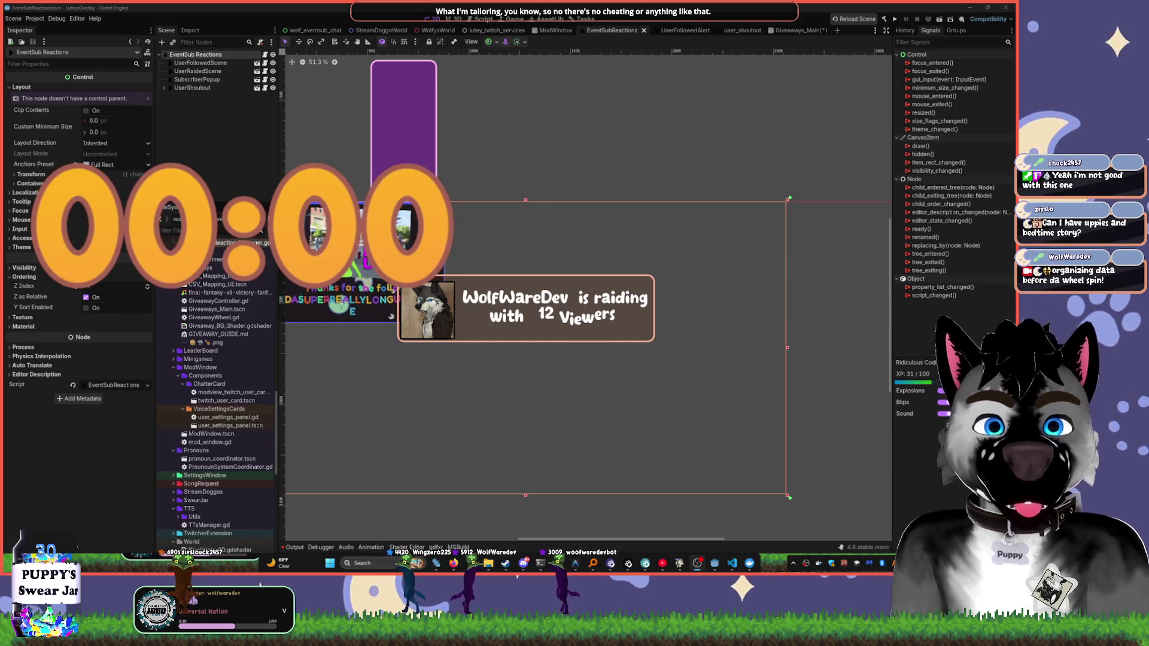
- Back in Godot, select the UserShoutout node in the EventSubReactions scene tree
{"action": "left_click", "coordinate": [192, 87]}
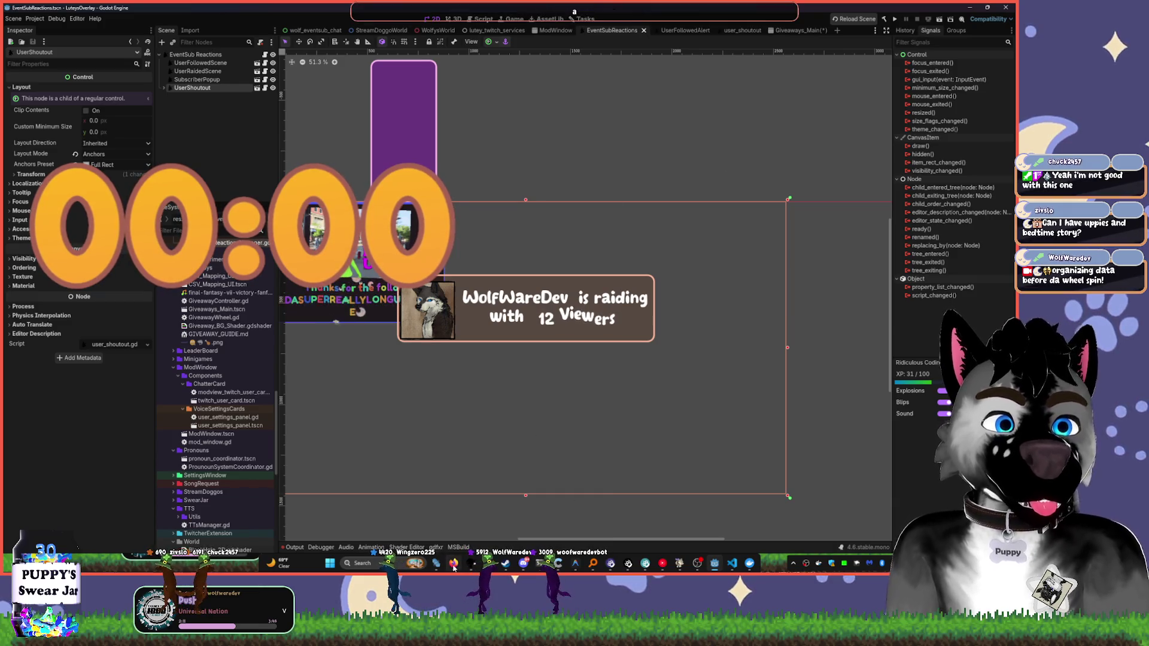